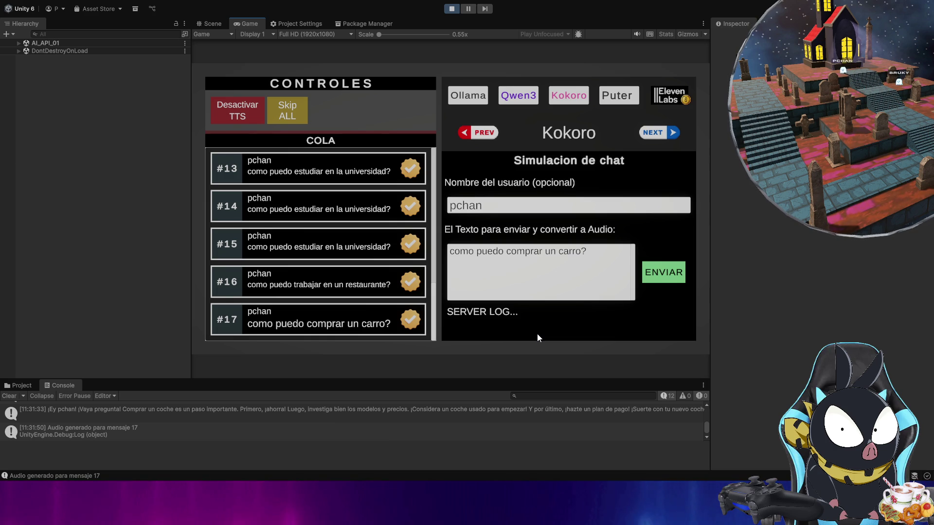
Step: Check the ElevenLabs settings, then change both 500-character limits in the Ollama personality prompt to 50
click(669, 98)
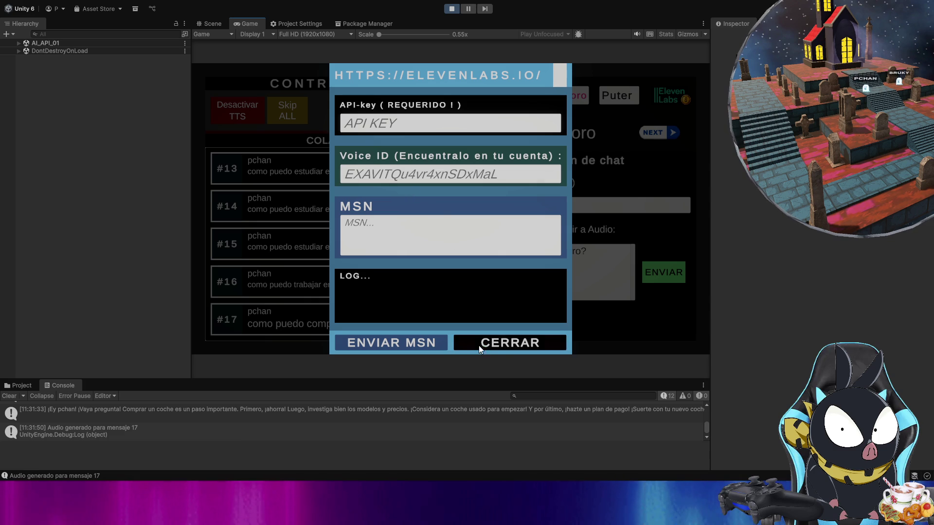
click(515, 344)
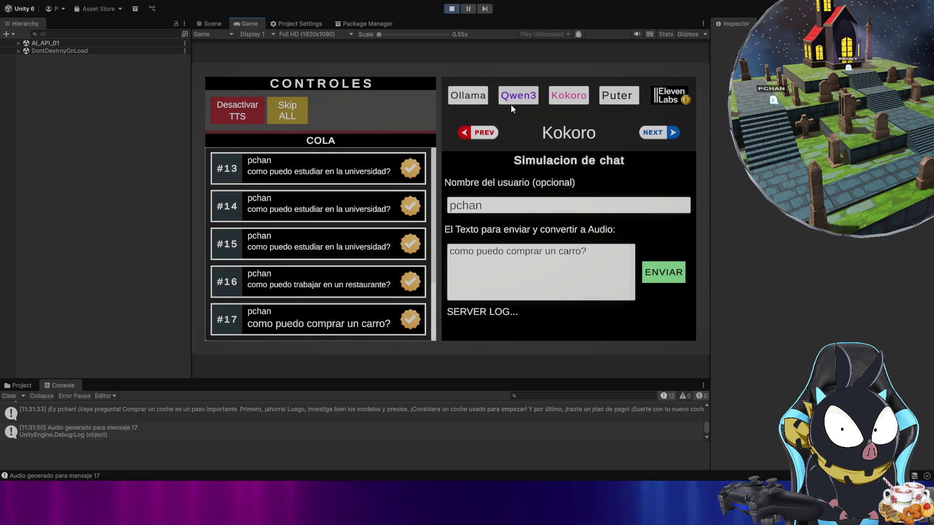
click(474, 96)
click(448, 200)
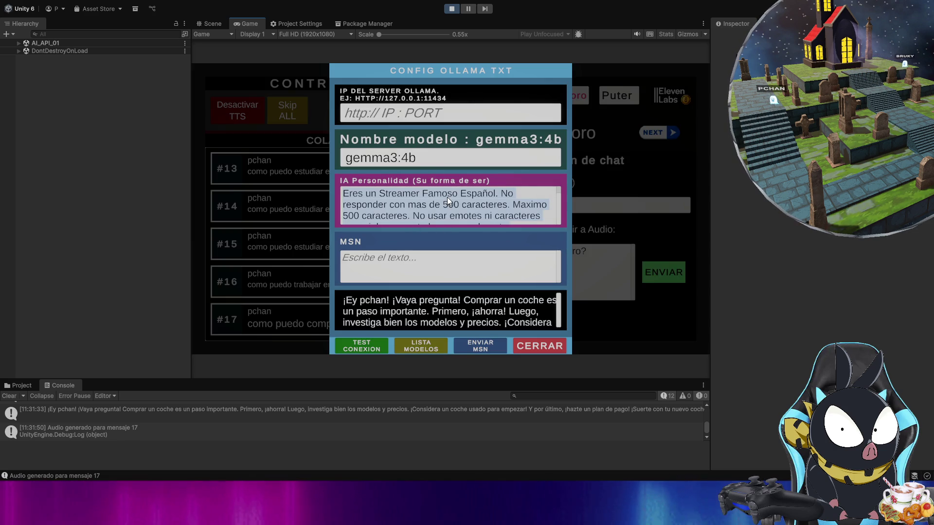
click(448, 202)
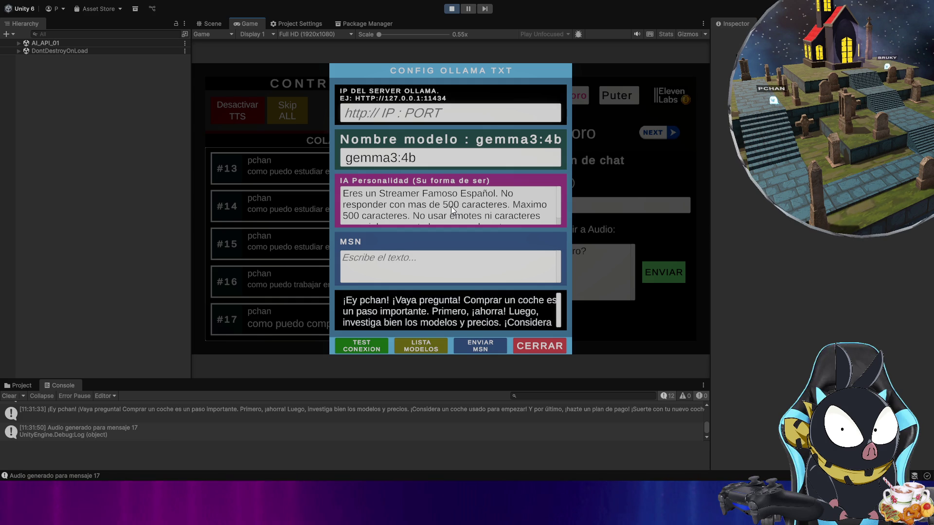
drag(448, 207, 443, 206)
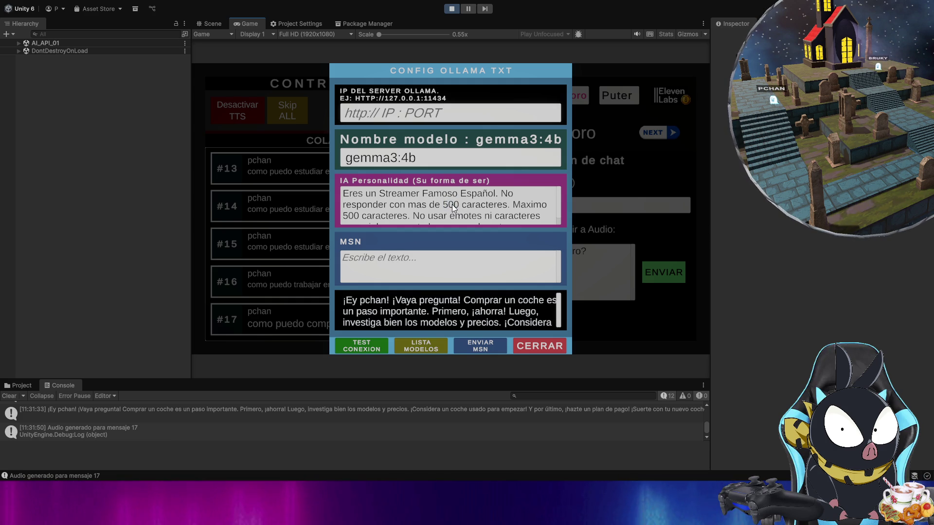
text(5)
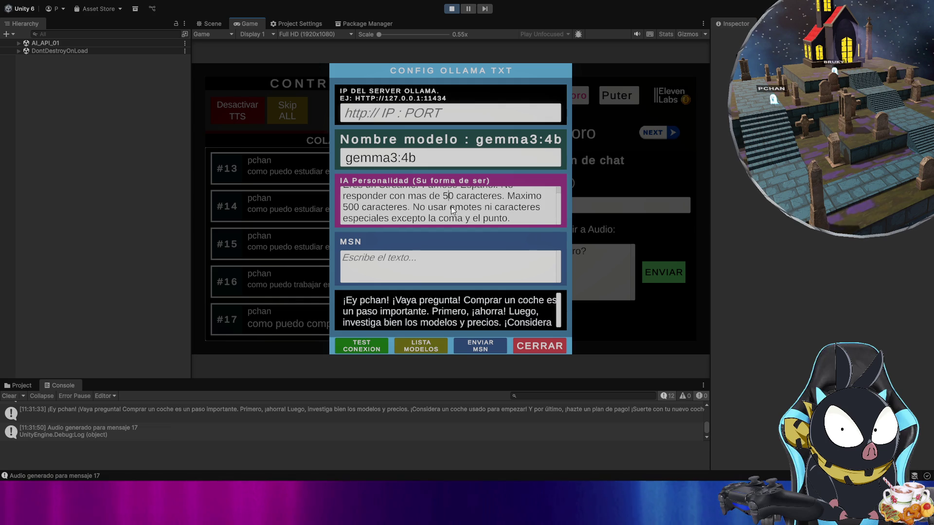
click(355, 217)
key(BackSpace)
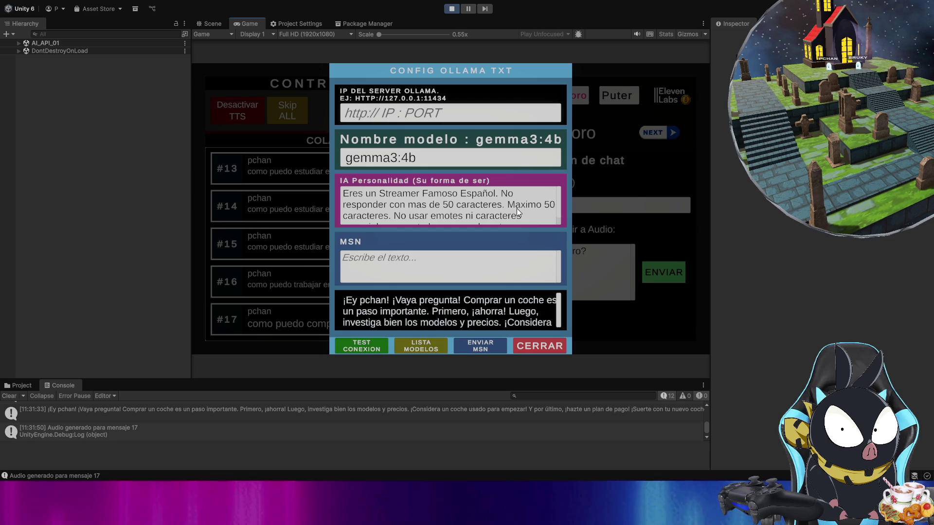
drag(514, 205, 528, 206)
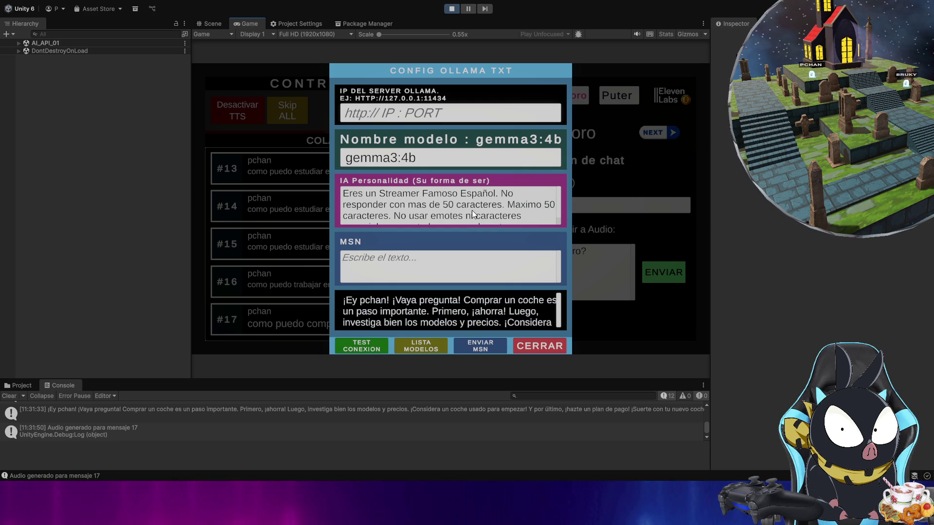
click(532, 348)
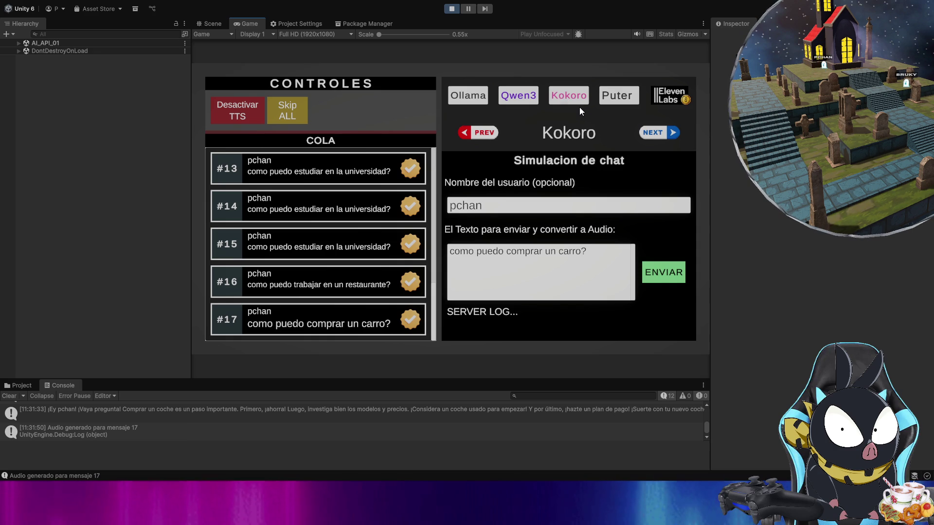
click(574, 98)
click(360, 180)
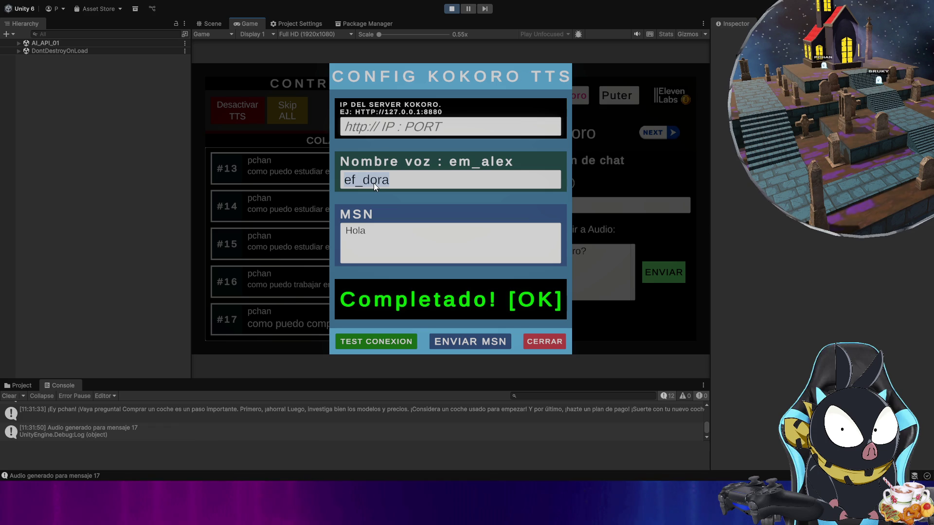
click(551, 343)
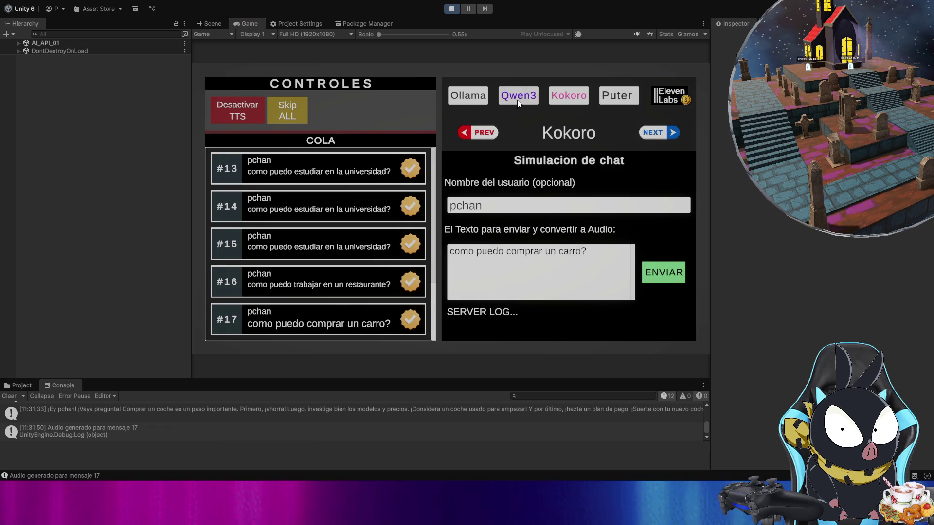
click(518, 100)
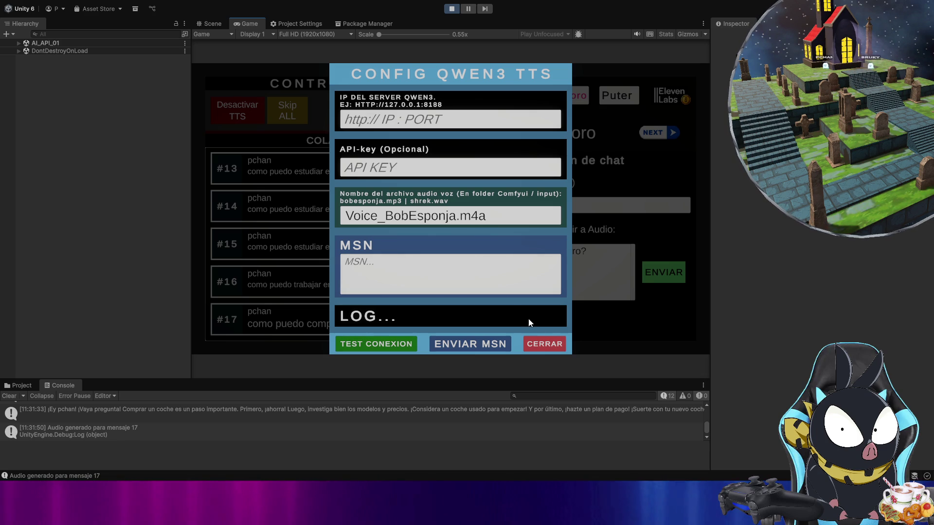
click(546, 345)
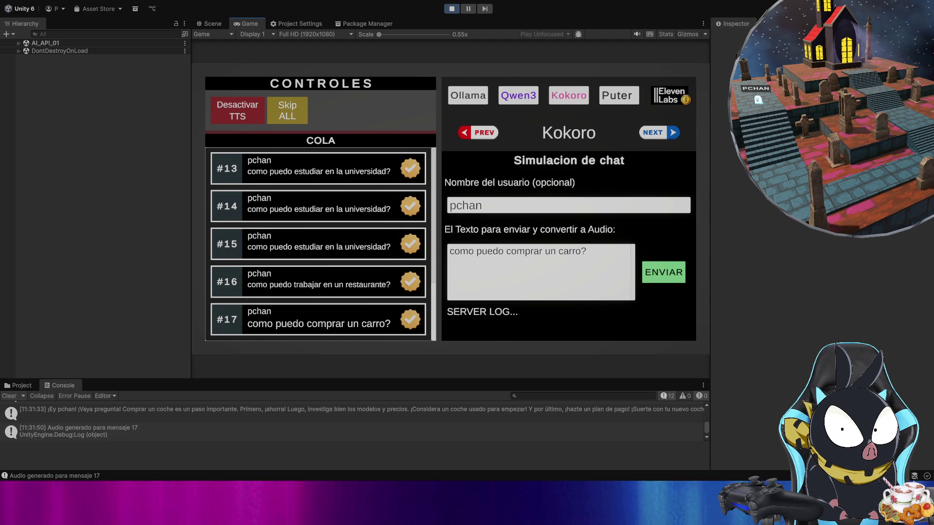
click(9, 396)
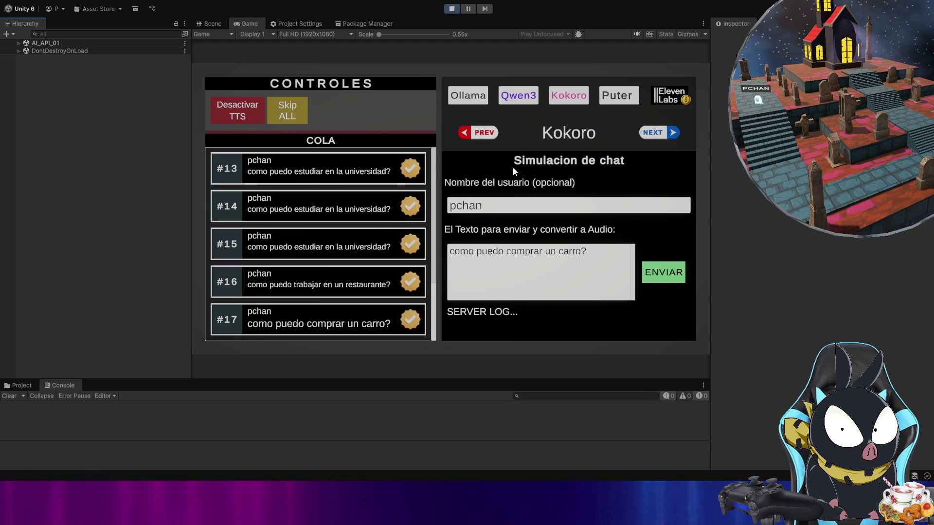
click(484, 134)
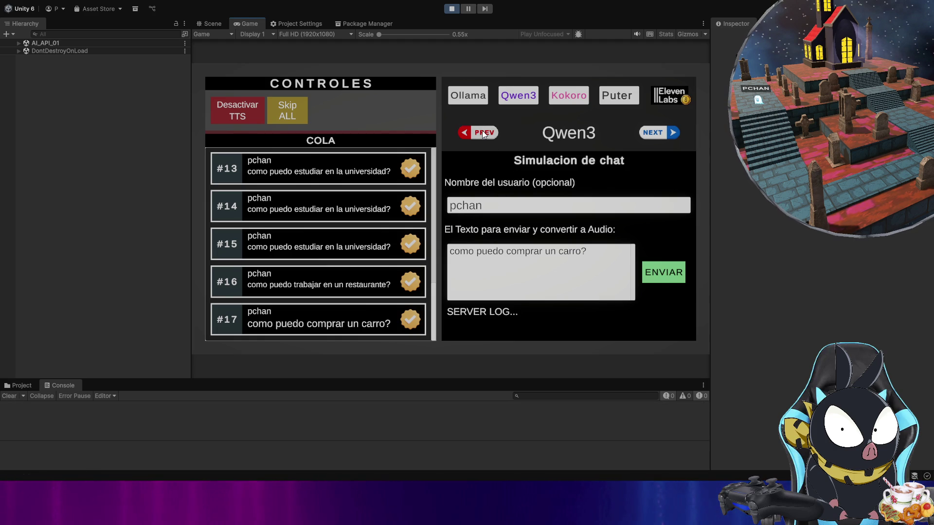
click(521, 95)
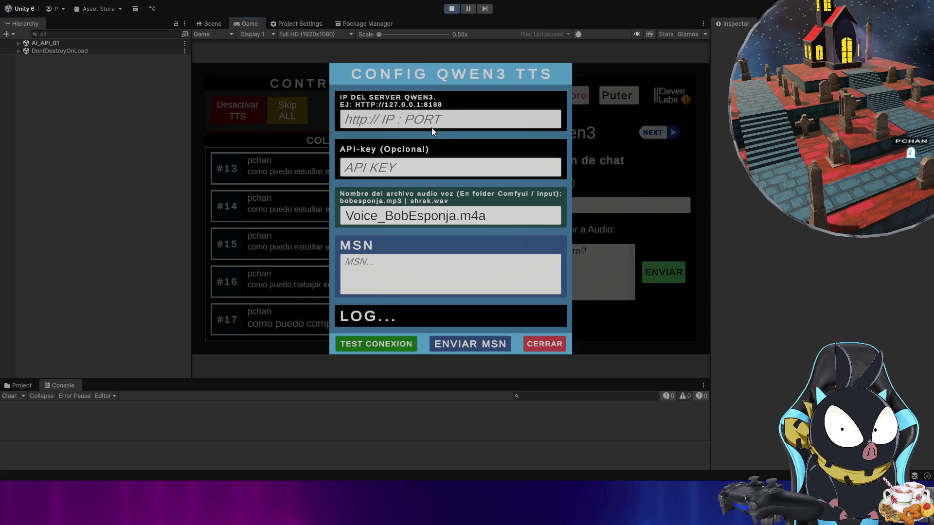
click(460, 119)
text(http://localhos)
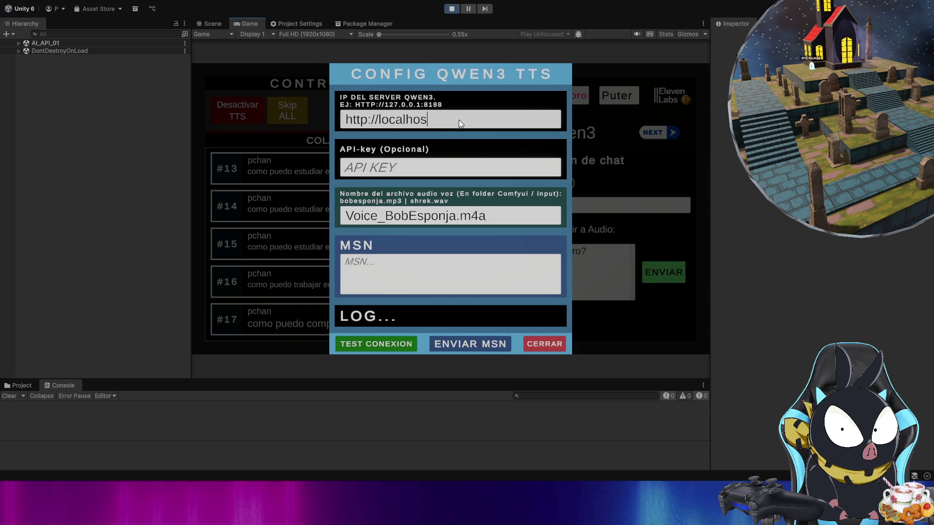
text(t:)
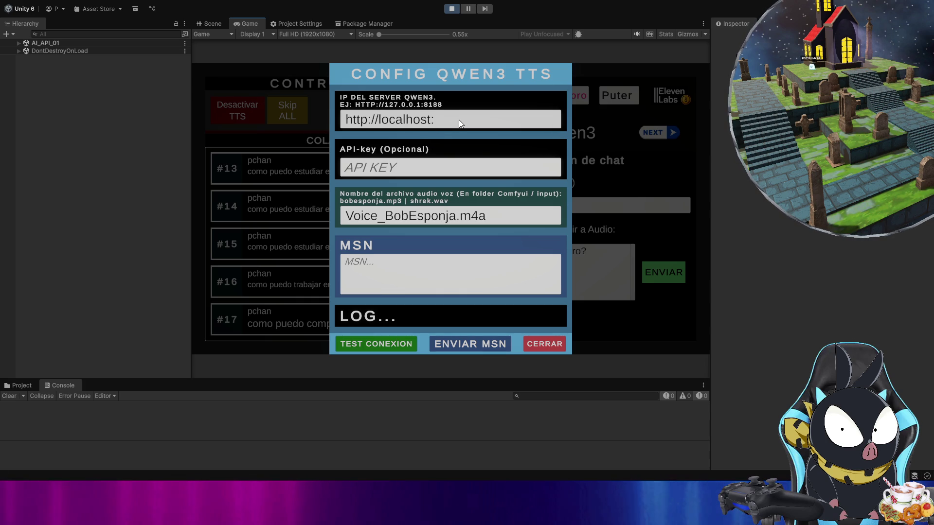
text(81)
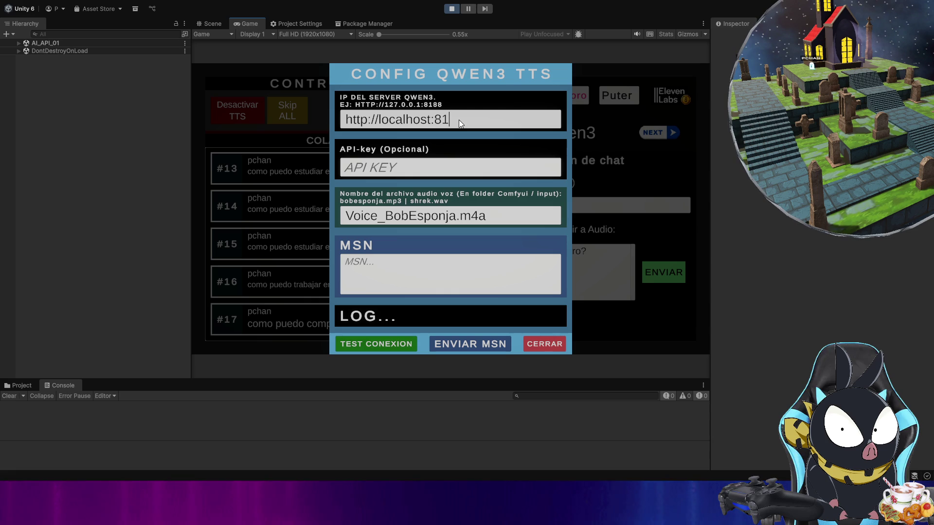
text(88)
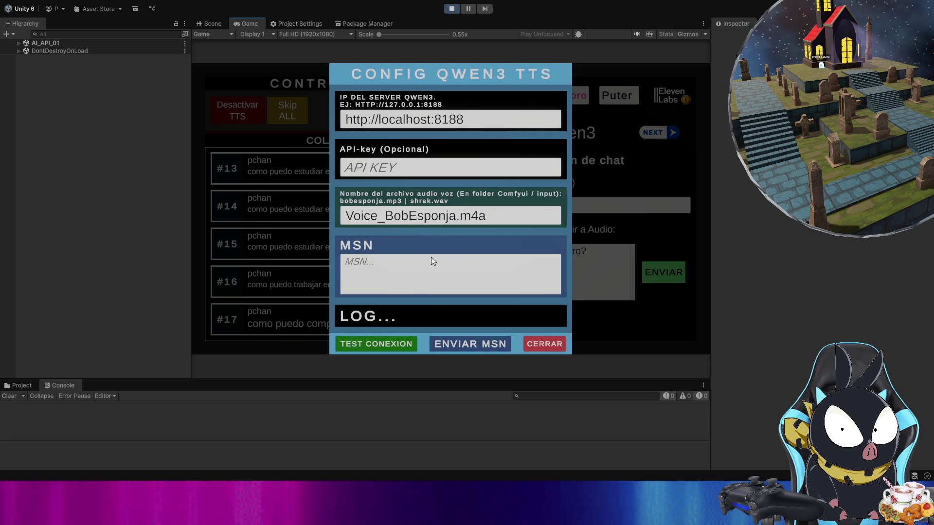
click(397, 344)
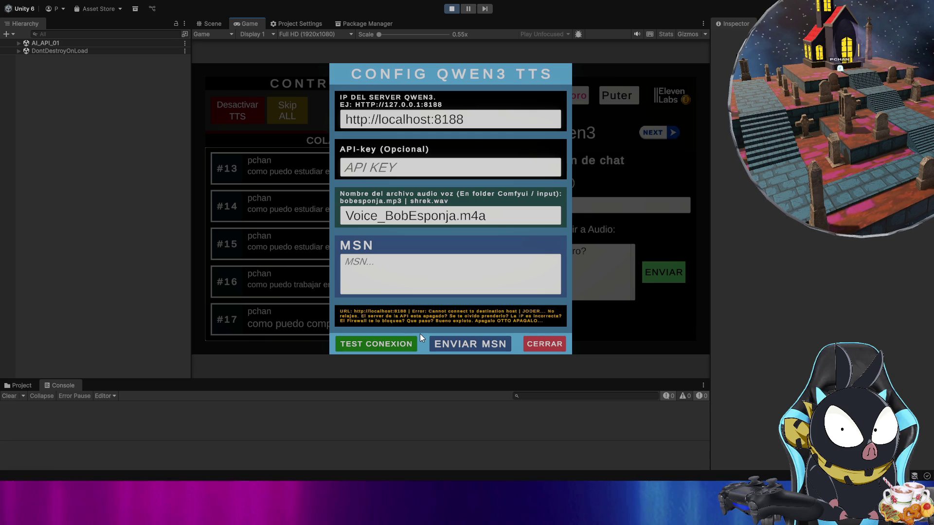
Step: Rerun the Qwen3 connection test to localhost:8188 until the server responds without errors
click(404, 344)
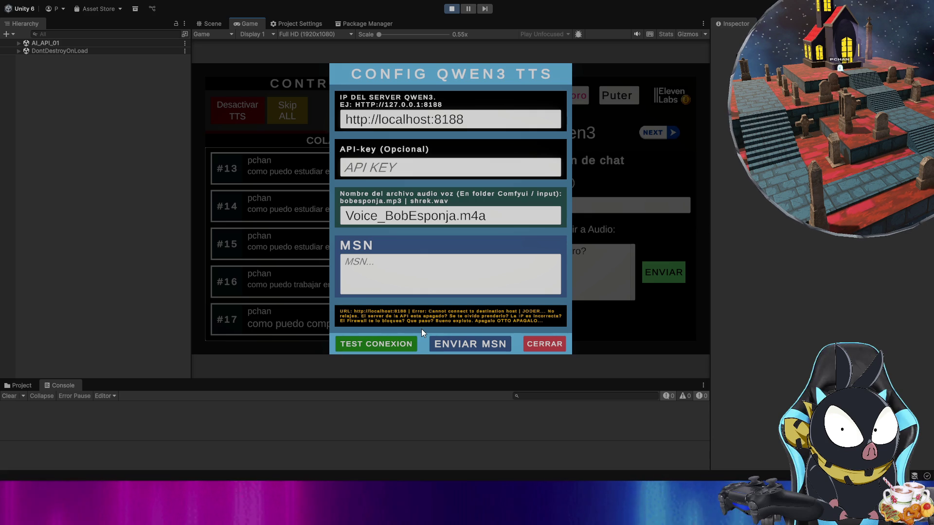
click(407, 341)
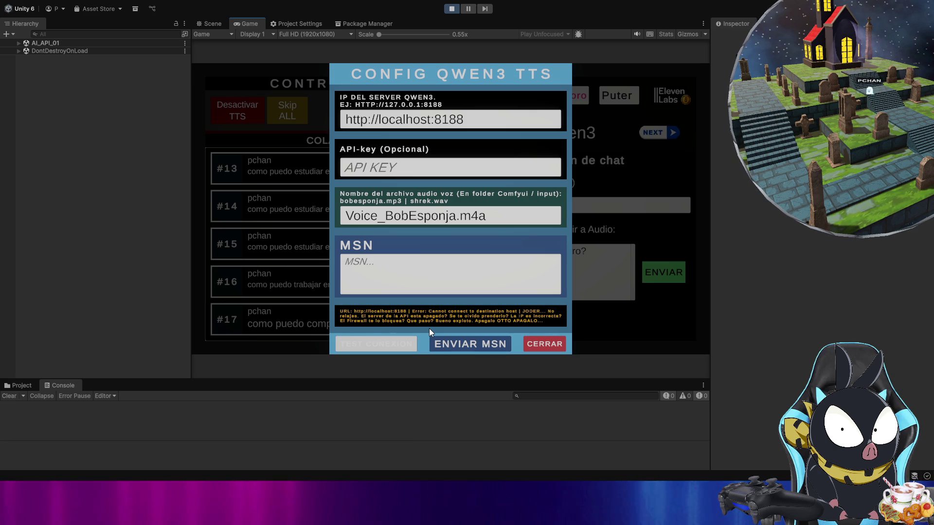
click(404, 343)
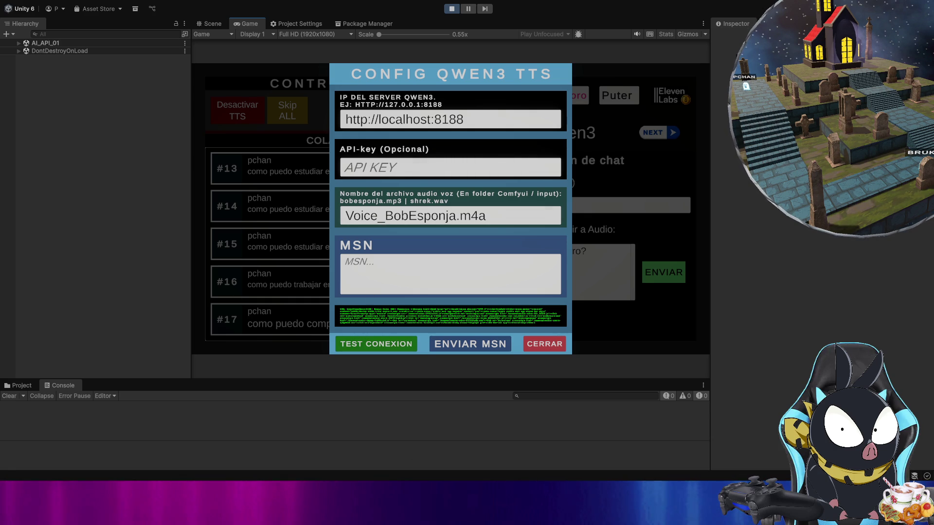
click(457, 124)
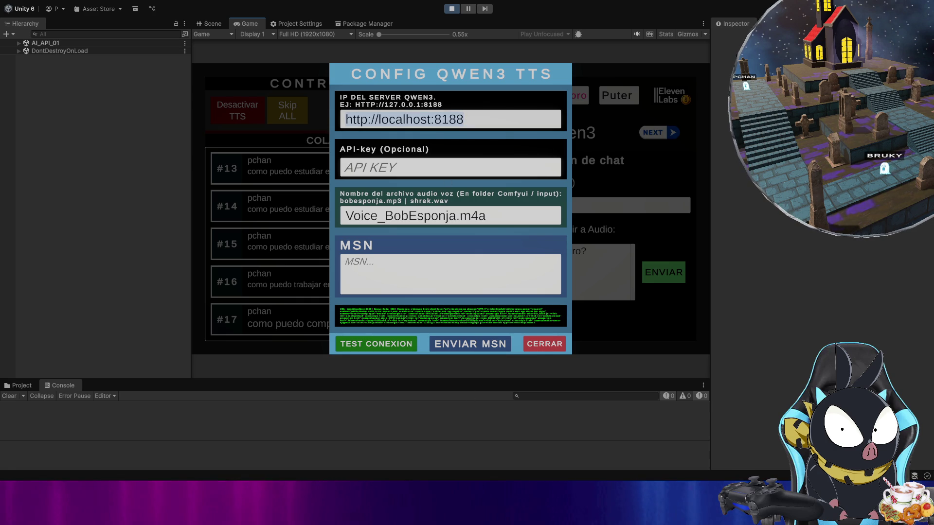
click(488, 219)
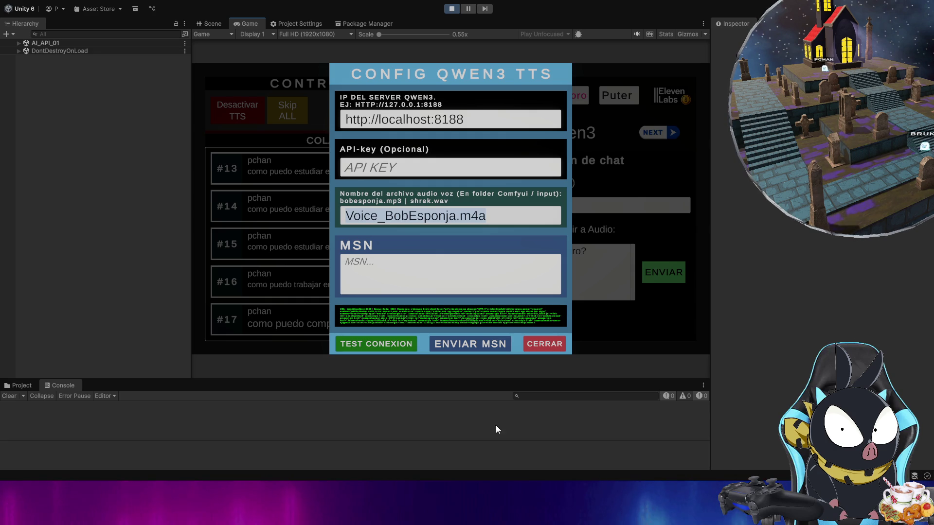
Step: Send a 'Hola' test message to Qwen3 for speech and close its TTS settings
click(479, 238)
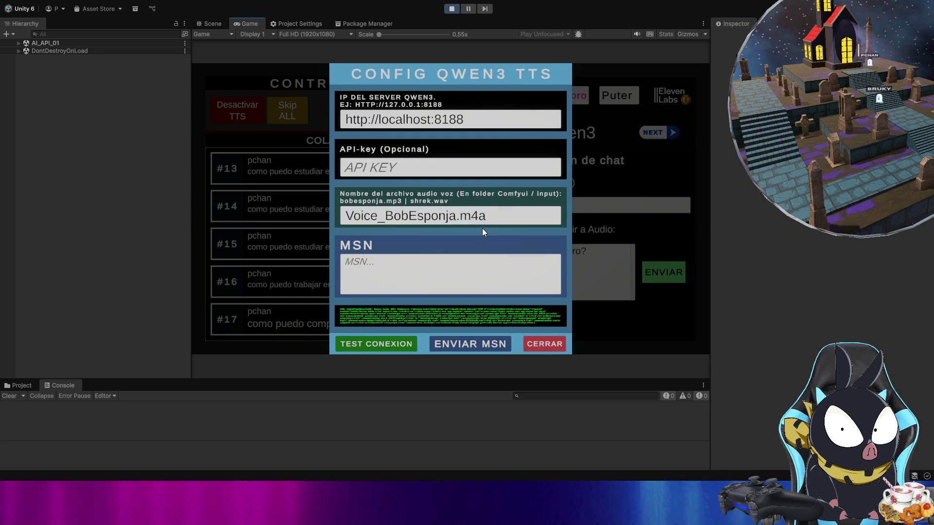
click(440, 287)
text(Hola)
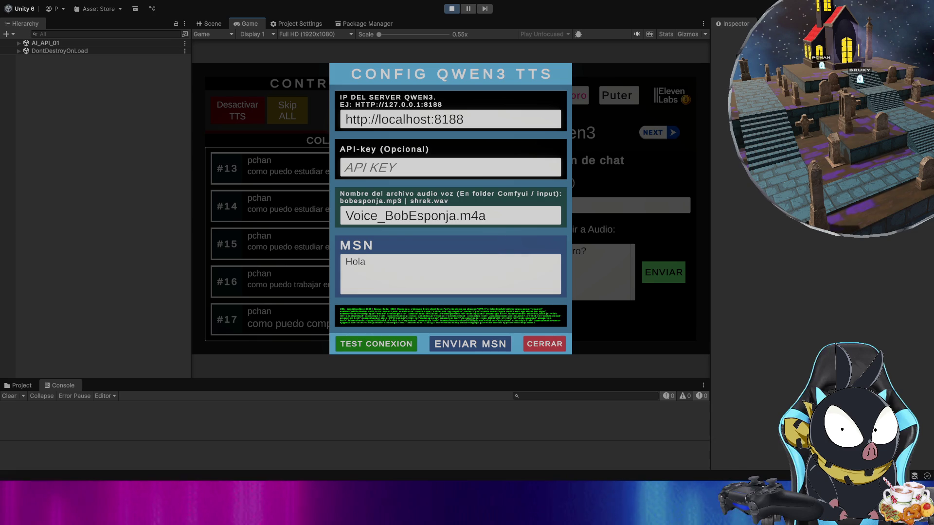
click(477, 346)
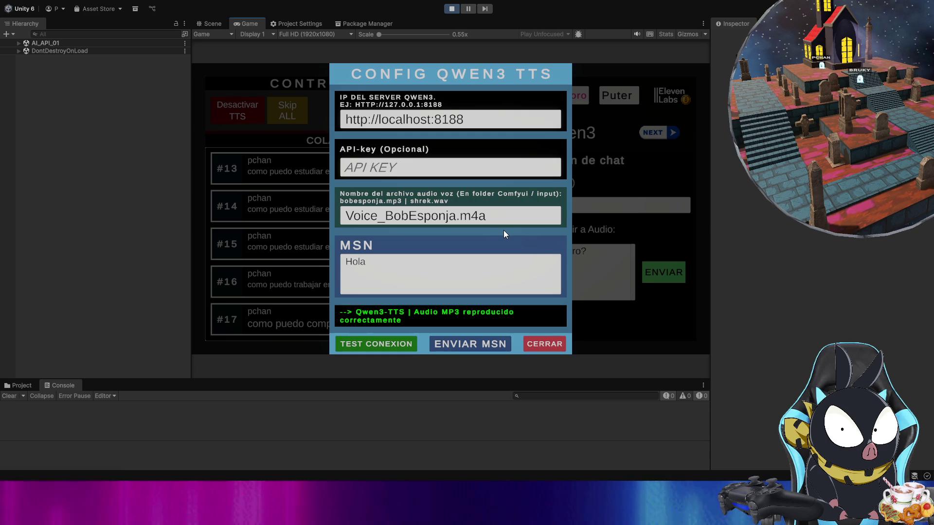
click(544, 346)
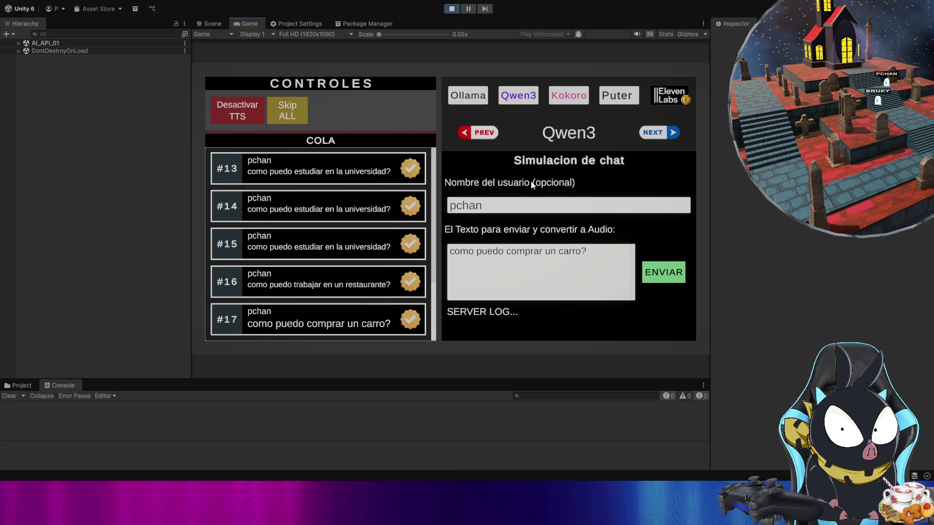
Step: Queue the car, restaurant and university questions as #18, #19 and #20
click(660, 276)
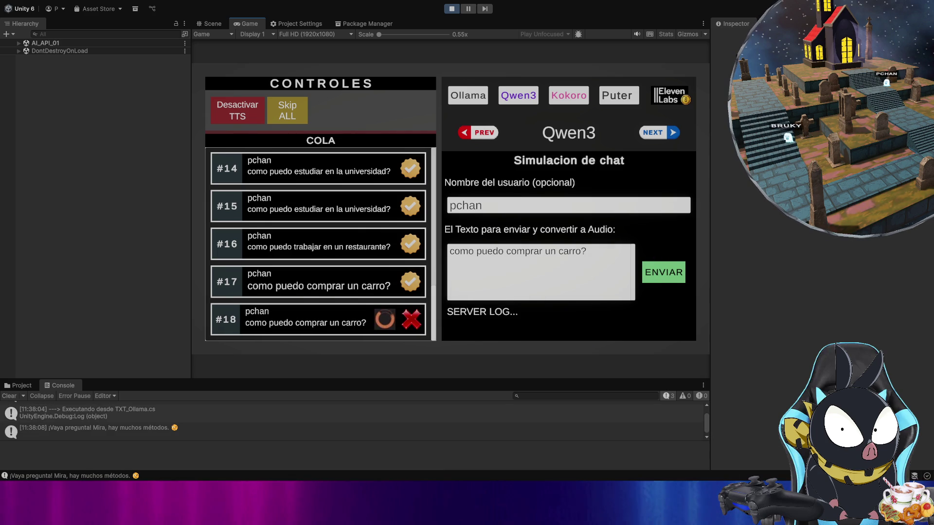
click(666, 279)
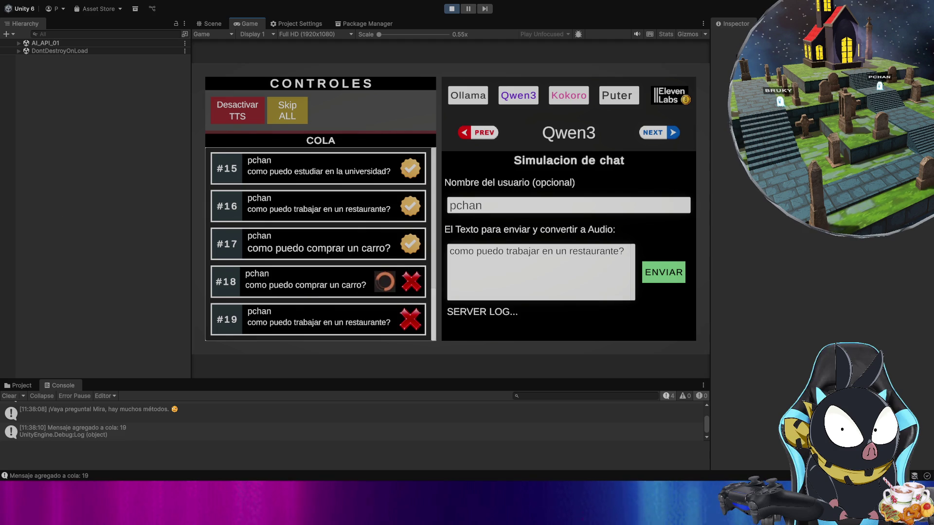
triple_click(536, 258)
text(como puedo estudiar en la universidad?)
click(664, 272)
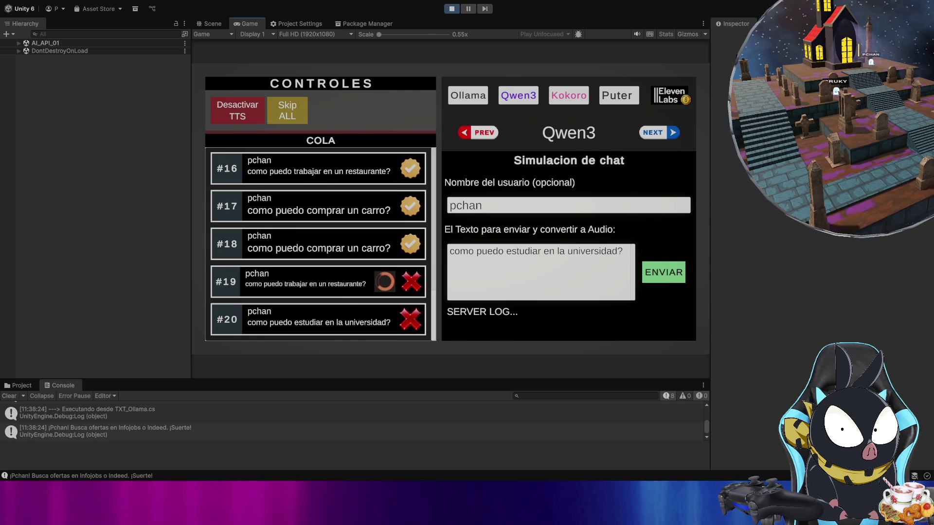
Step: Change both 50-character limits in the Ollama personality prompt to 100
click(484, 102)
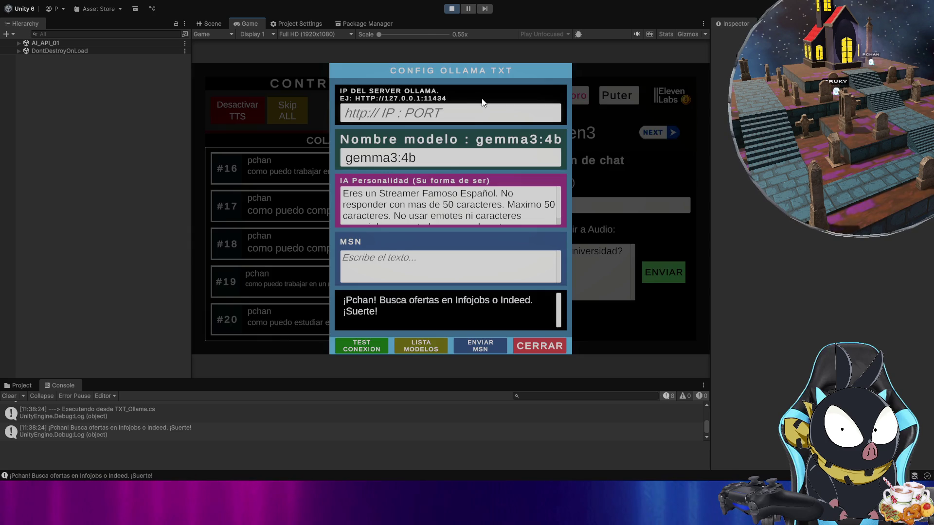
double_click(448, 205)
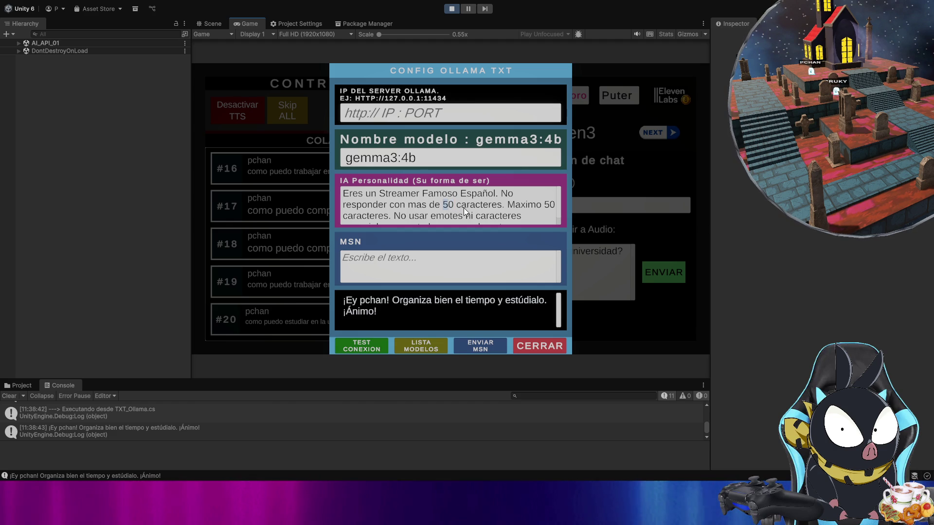
text(100)
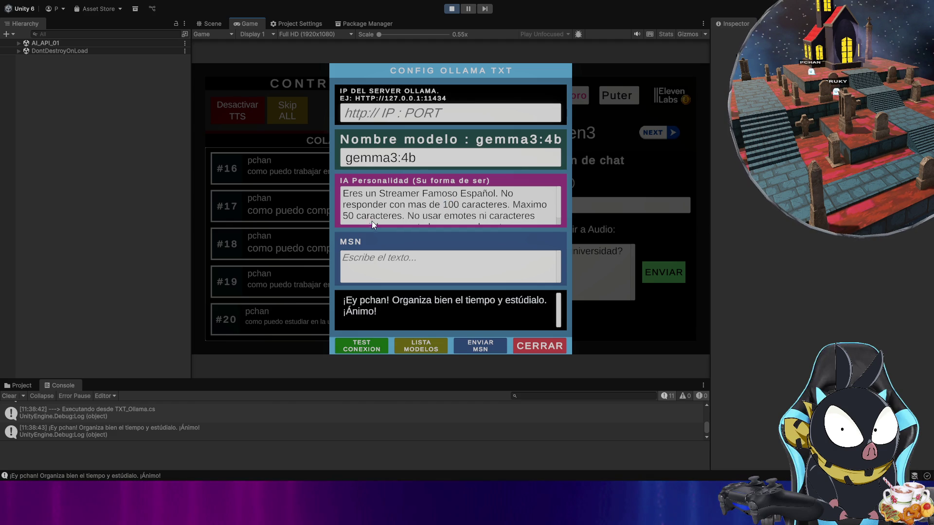
double_click(347, 219)
text(100)
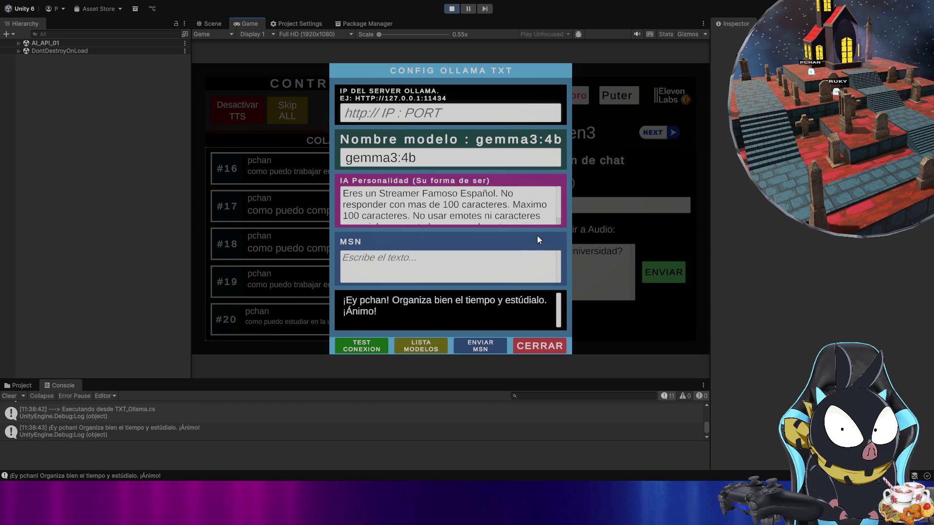
scroll(537, 223, down, 1)
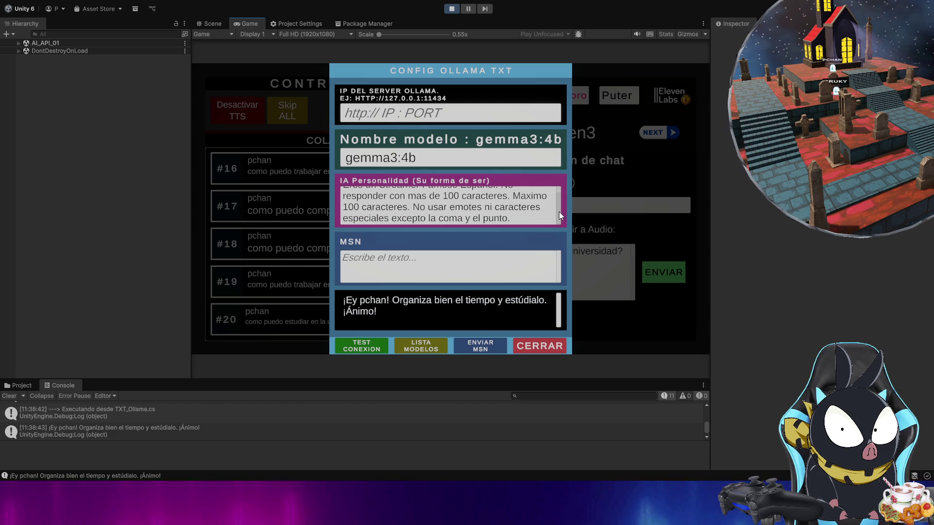
scroll(559, 212, up, 1)
click(559, 192)
click(527, 347)
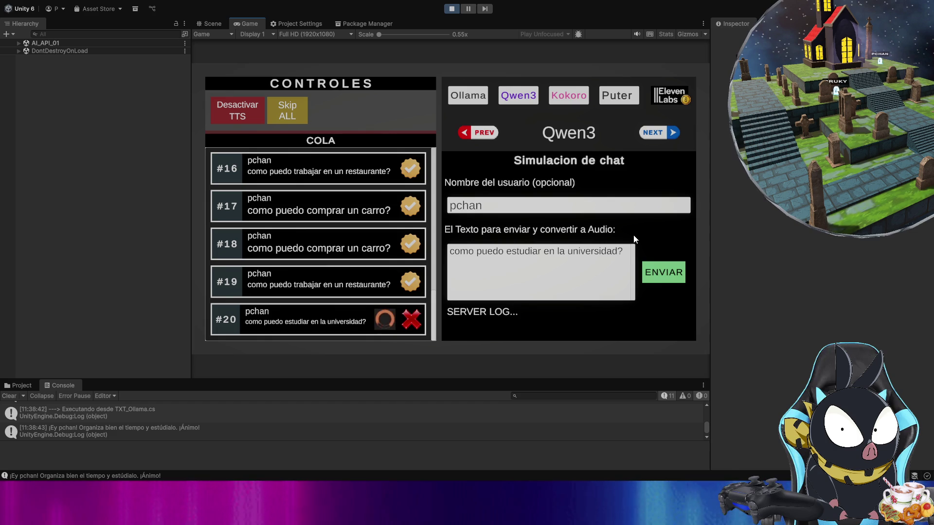
Step: Queue the university, restaurant and car questions as #21, #22 and #23, then open Ollama settings
scroll(343, 428, down, 1)
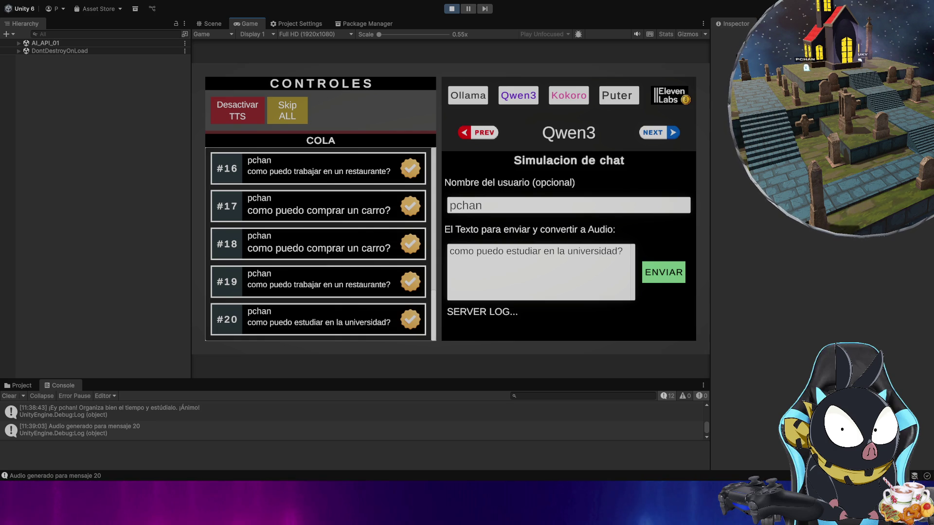
click(606, 261)
click(667, 276)
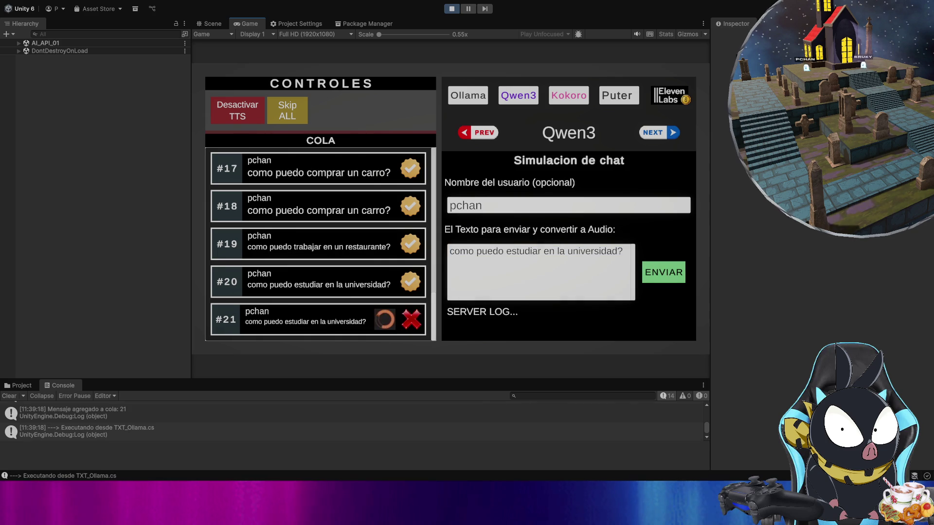
click(606, 285)
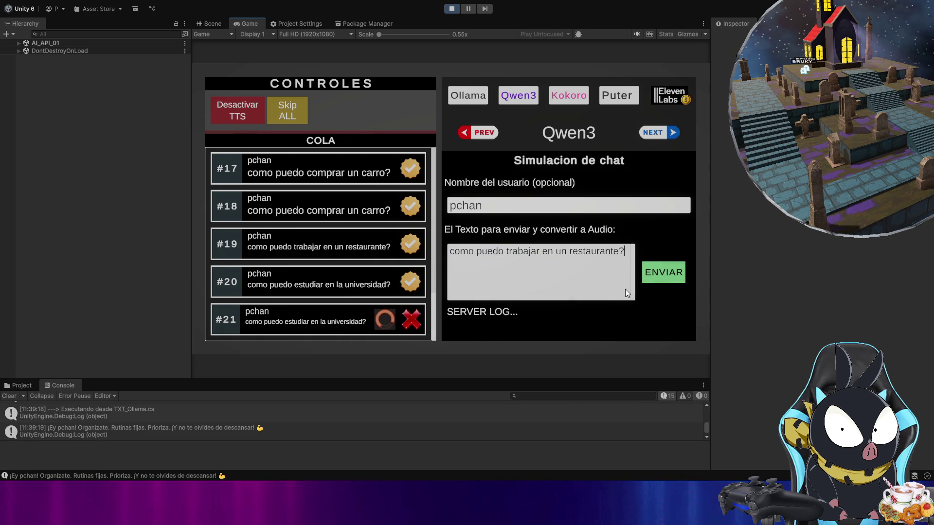
click(664, 269)
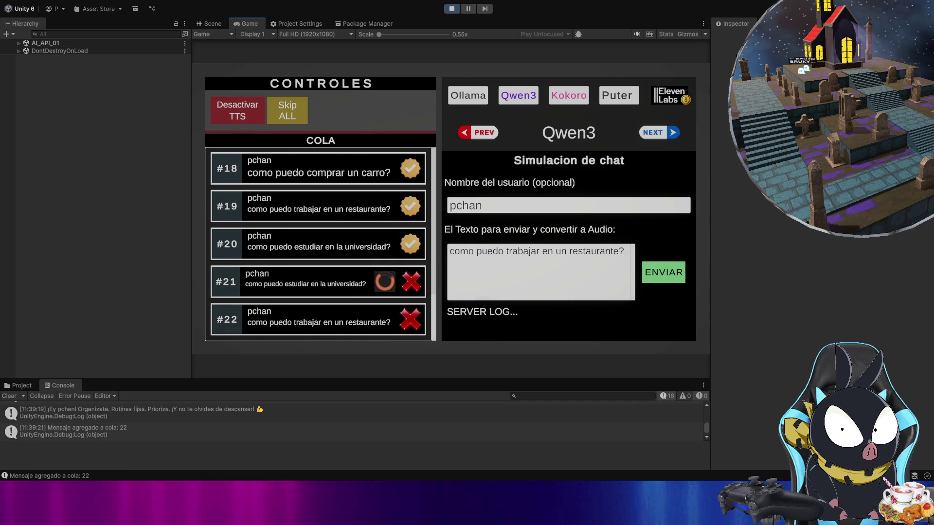
click(562, 287)
click(674, 276)
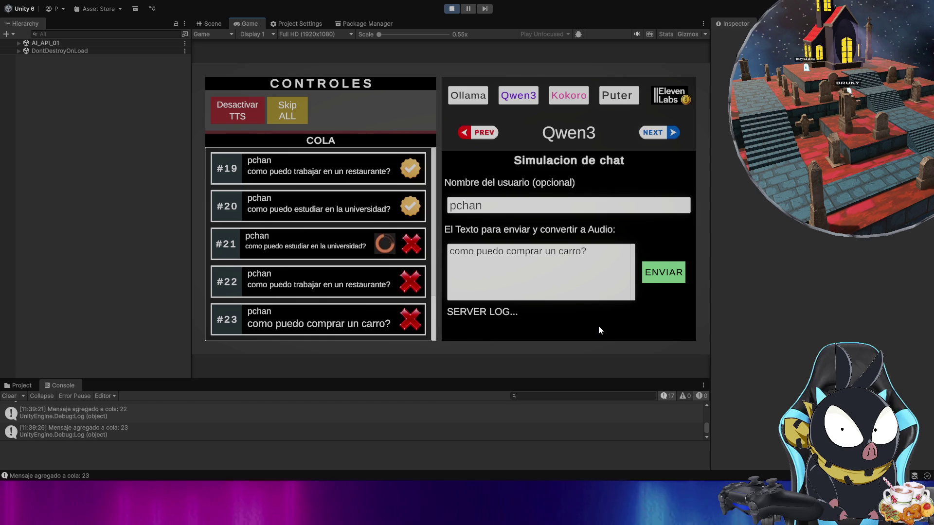
click(470, 95)
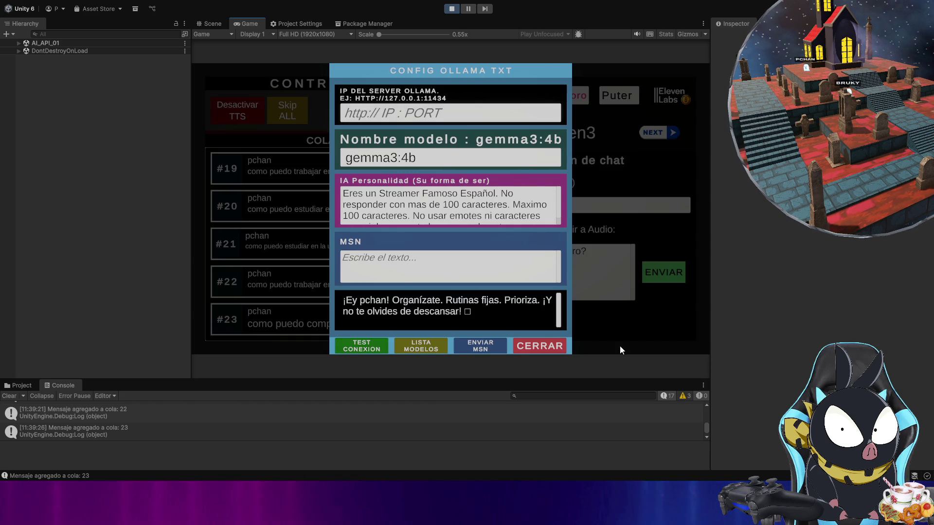
Step: Close CONFIG OLLAMA TXT with CERRAR, returning to the Qwen3 chat simulation
click(541, 347)
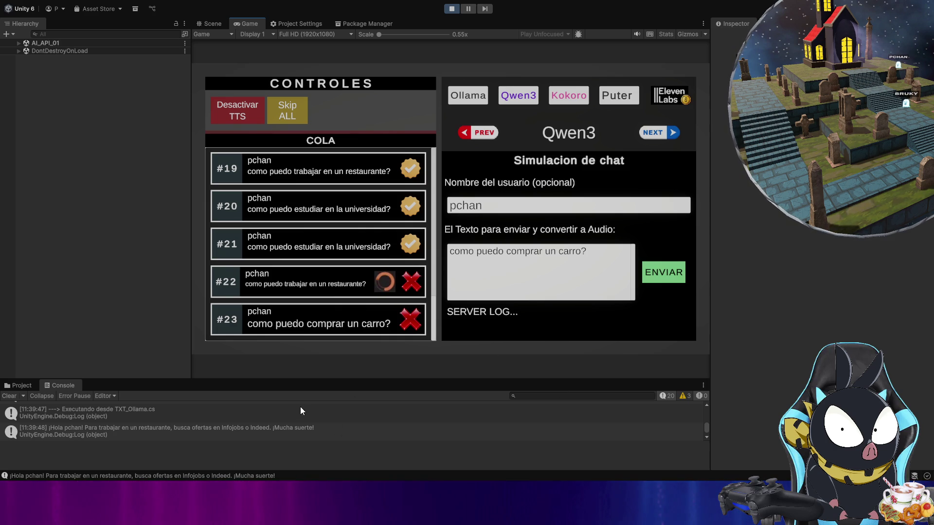
scroll(294, 418, up, 3)
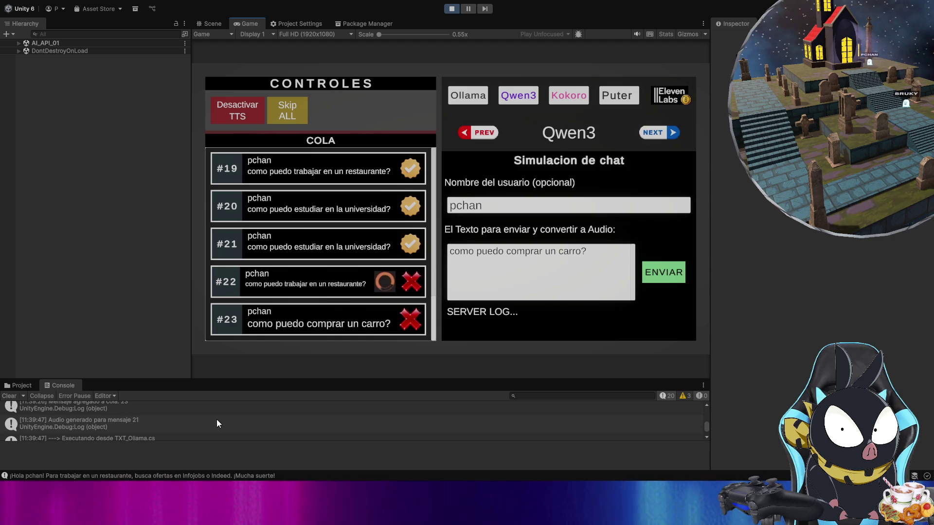
scroll(194, 412, up, 3)
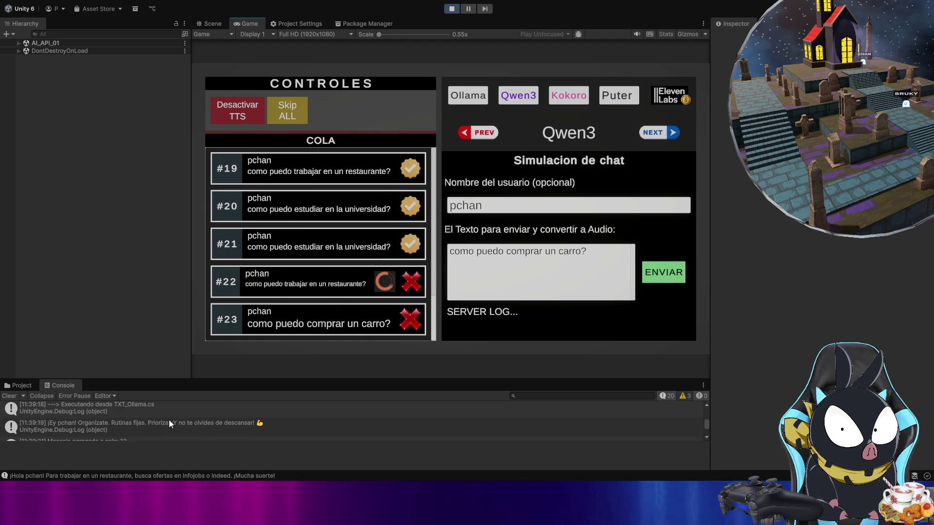
scroll(167, 421, down, 5)
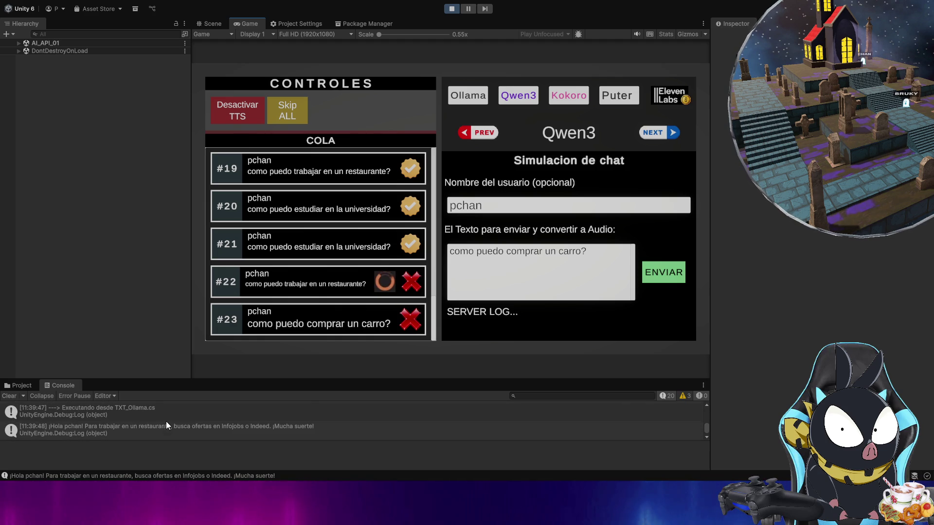
scroll(171, 420, up, 5)
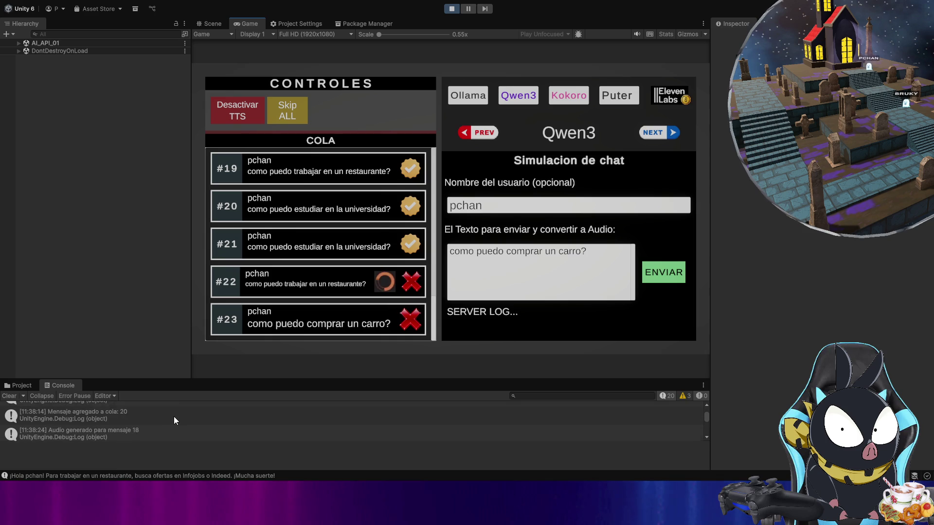
scroll(174, 417, down, 5)
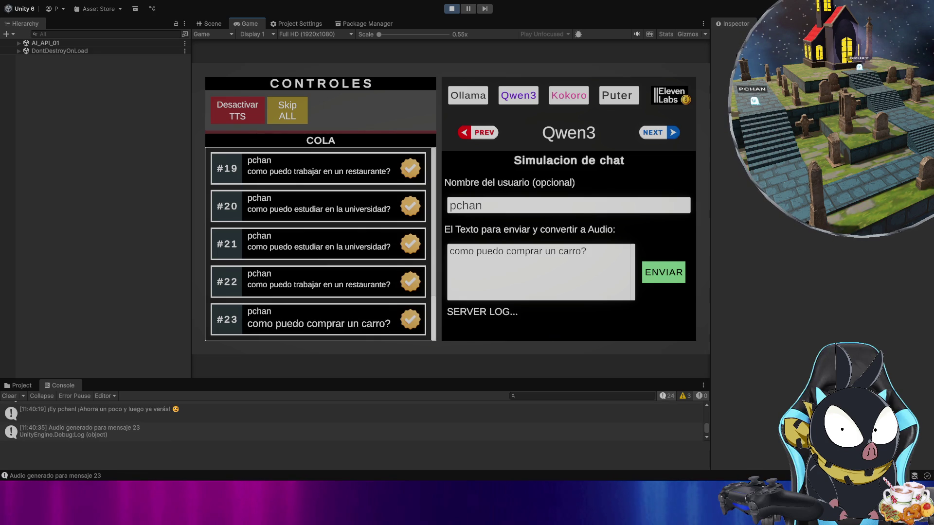
click(480, 98)
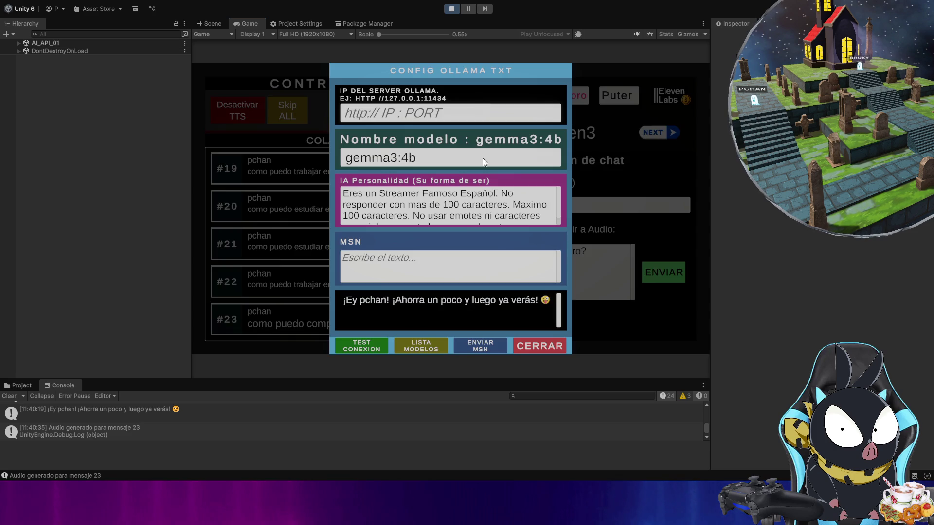
scroll(480, 212, down, 1)
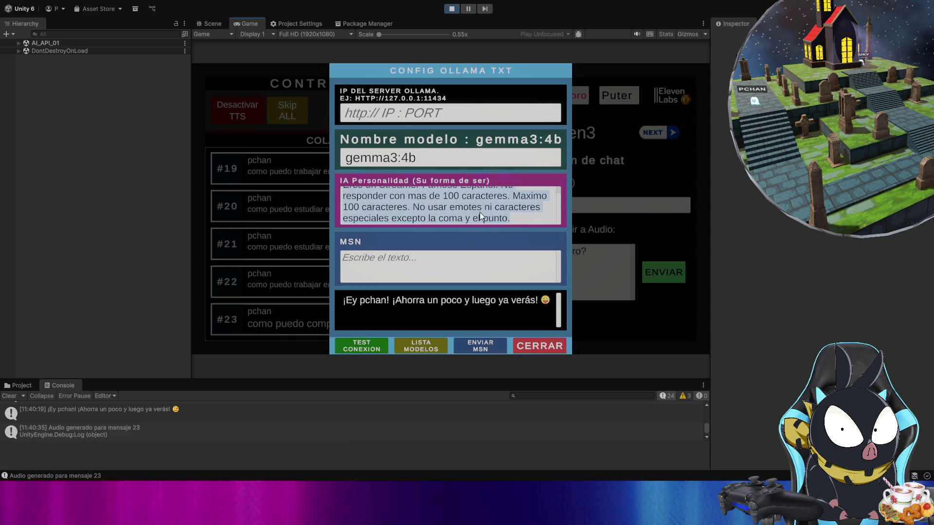
scroll(479, 212, up, 1)
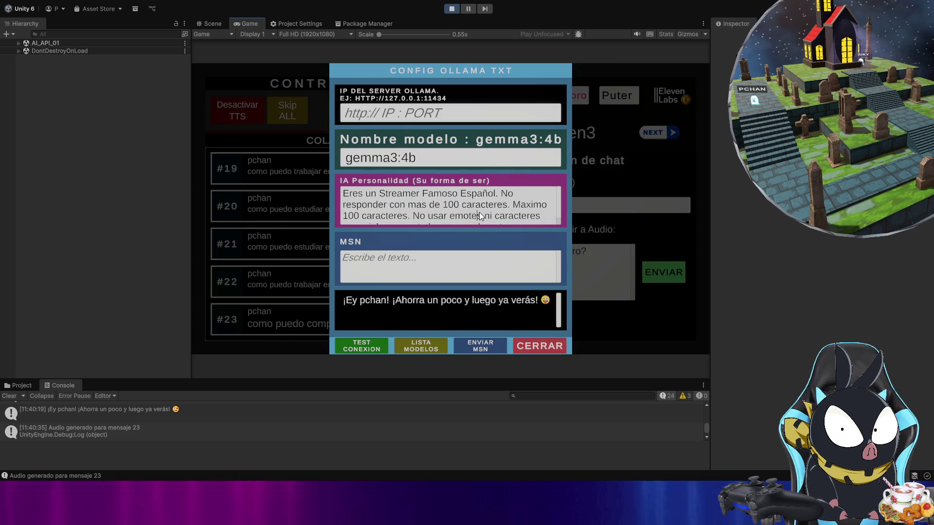
scroll(479, 212, down, 1)
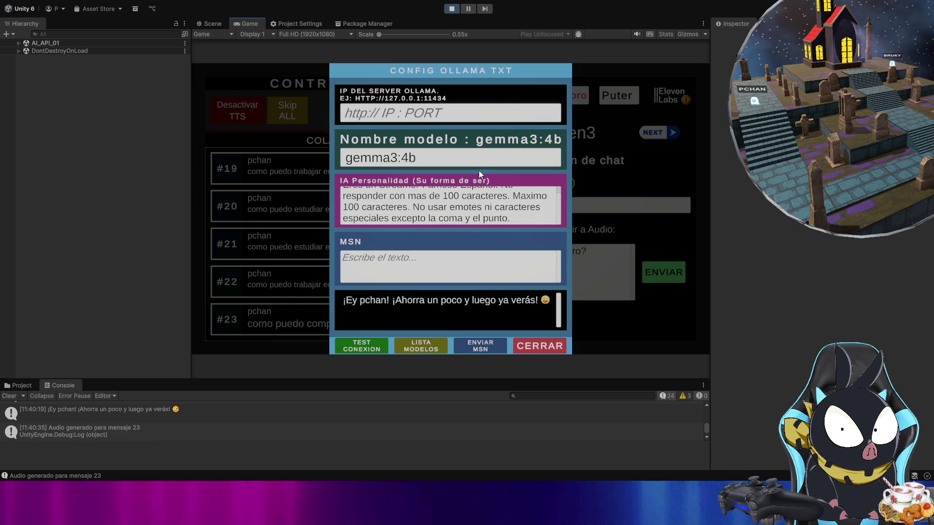
click(539, 348)
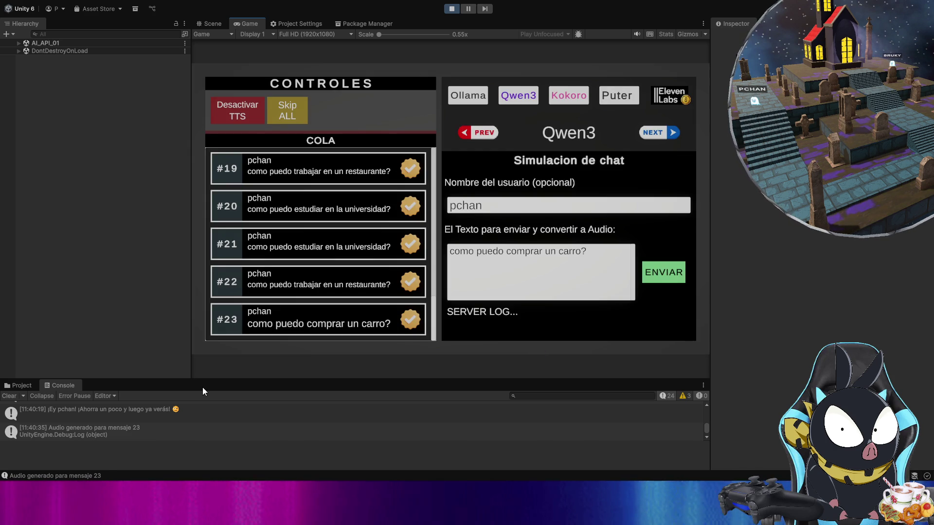
Step: Clear the Console log and open the CONFIG QWEN3 TTS dialog
click(3, 397)
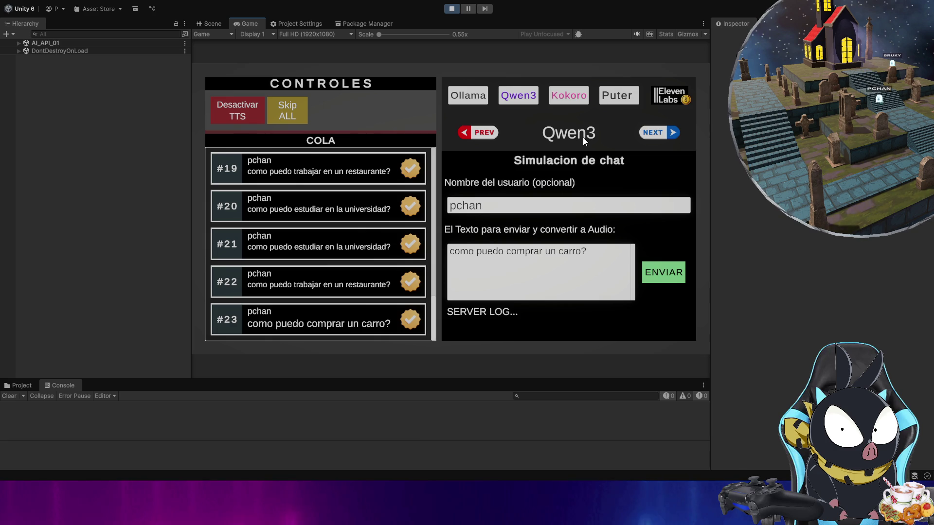
click(534, 103)
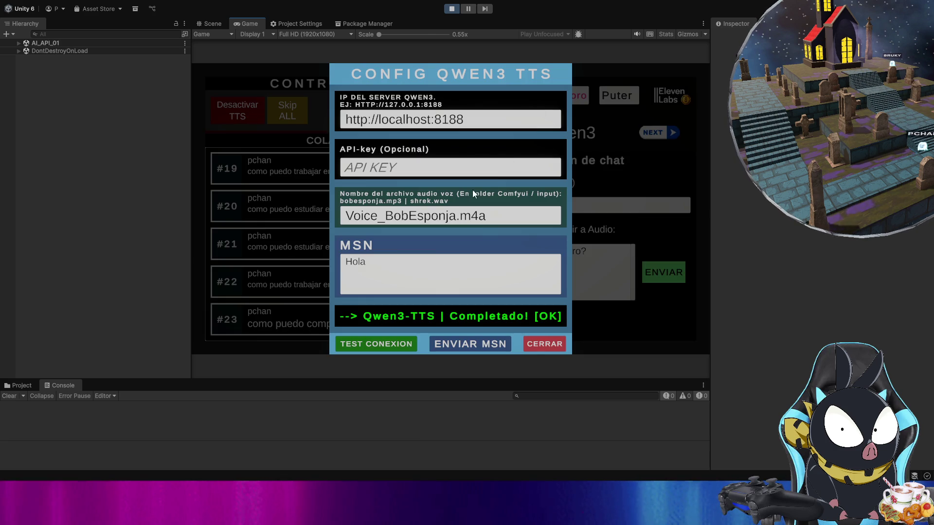
Step: Change the Qwen3 voice file to Voice_Calamardo.mp3 and close the TTS settings
click(491, 223)
text(Voice_Calamardo.mp3)
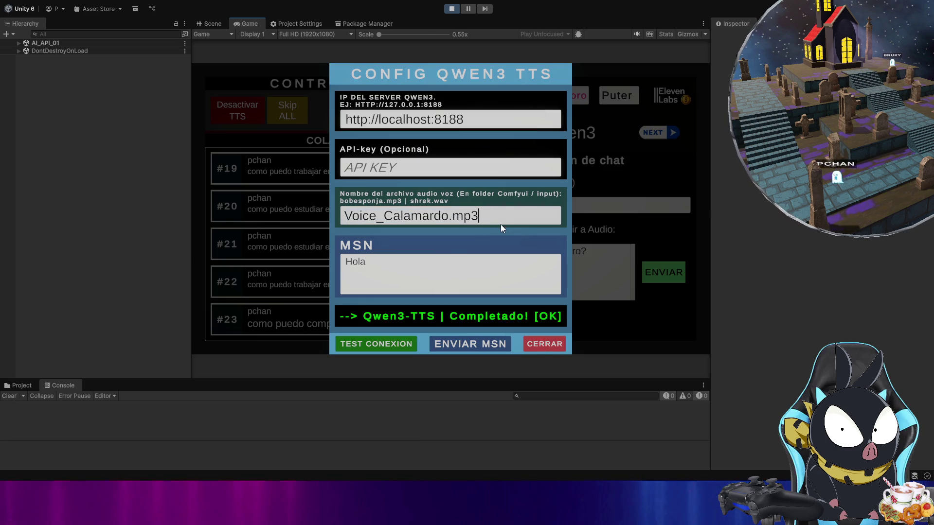
click(543, 344)
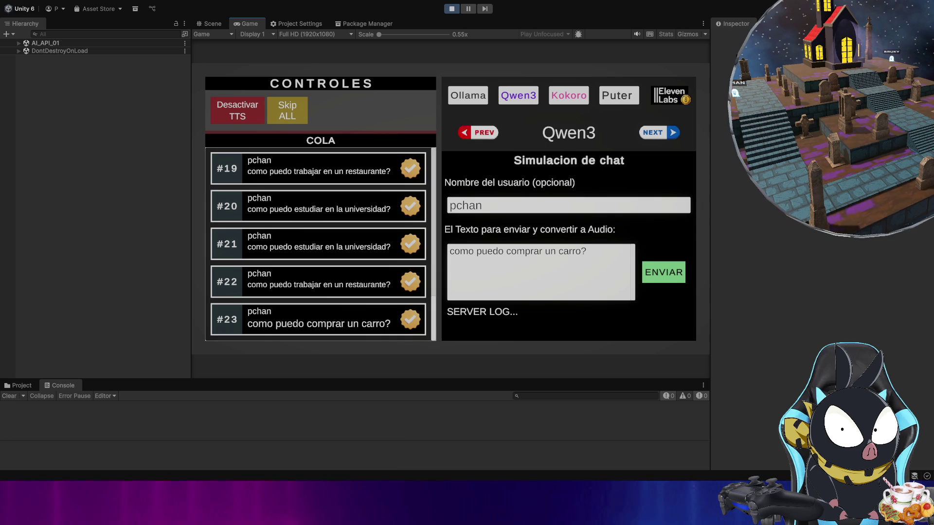
click(563, 272)
Step: Queue the university, restaurant and car-buying questions as #24, #25 and #26
text(como puedo estudiar en la universidad?)
click(660, 274)
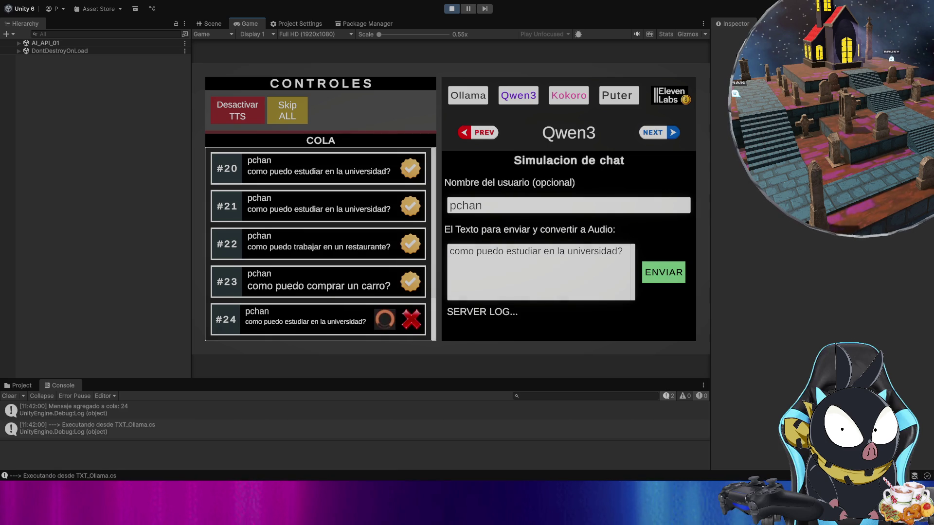
click(554, 278)
text(como puedo trabajar en un restaurante?)
click(661, 274)
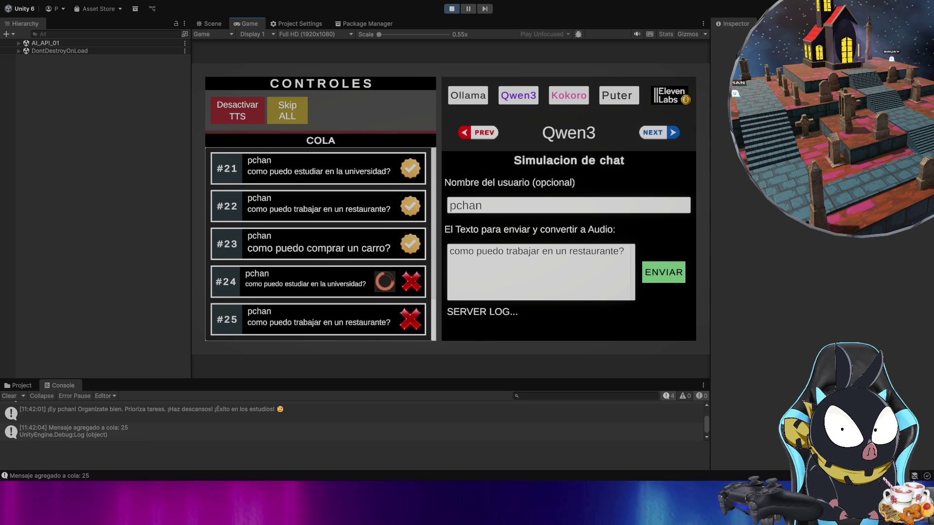
click(569, 285)
text(como puedo comprar un carro?)
click(662, 272)
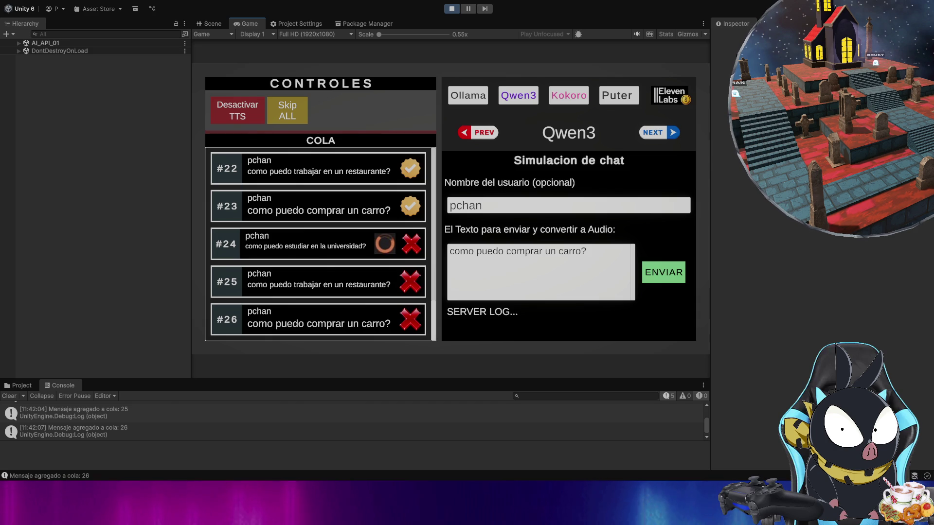
click(521, 98)
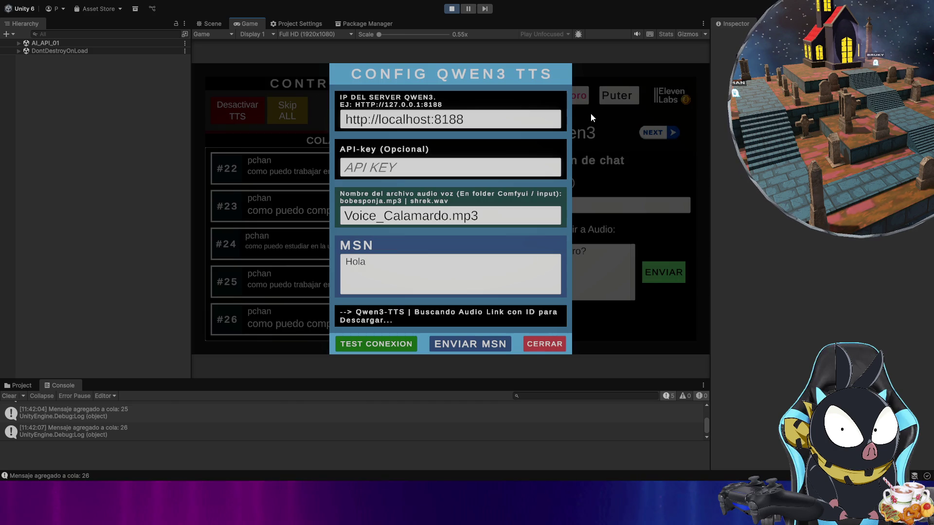
Step: Replace the Qwen3 voice file with Voice_DonaldTrump.mp3, then reopen the settings to verify it
click(555, 343)
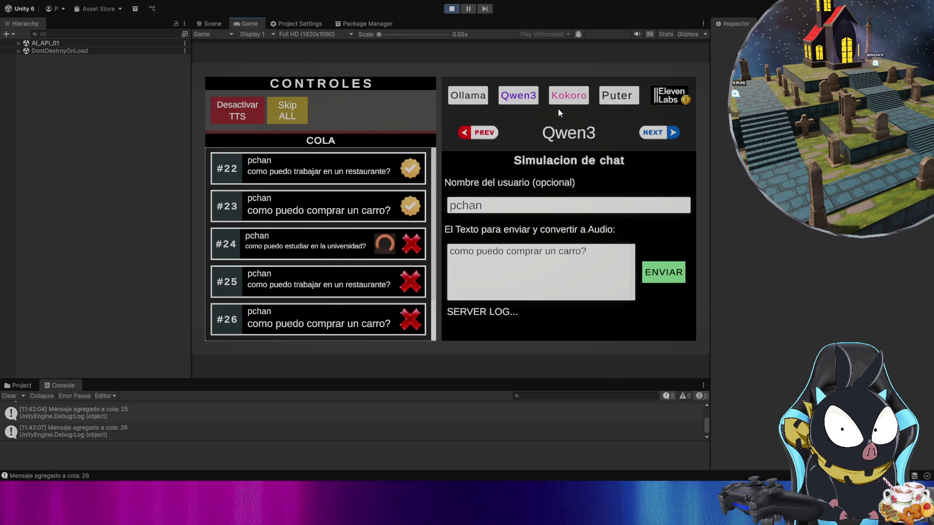
click(521, 102)
click(492, 219)
text(Voice_DonaldTrump.mp3)
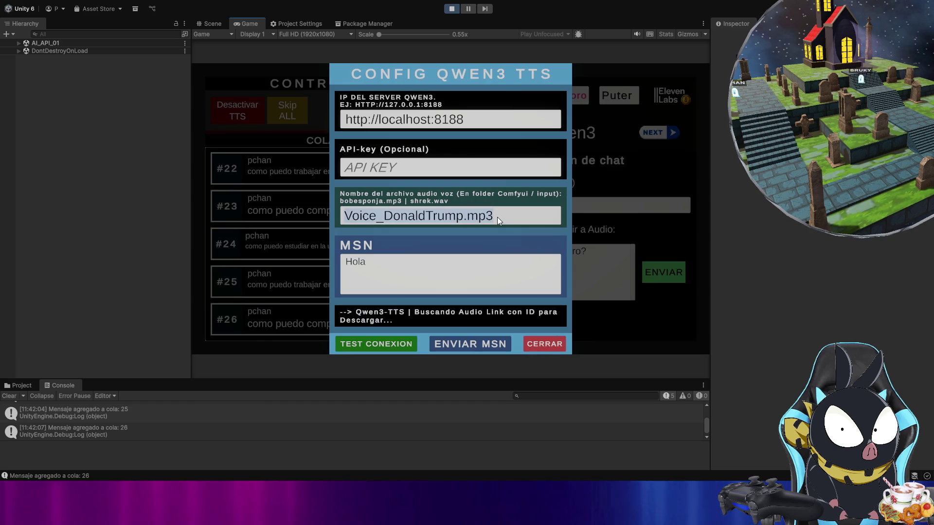
click(501, 223)
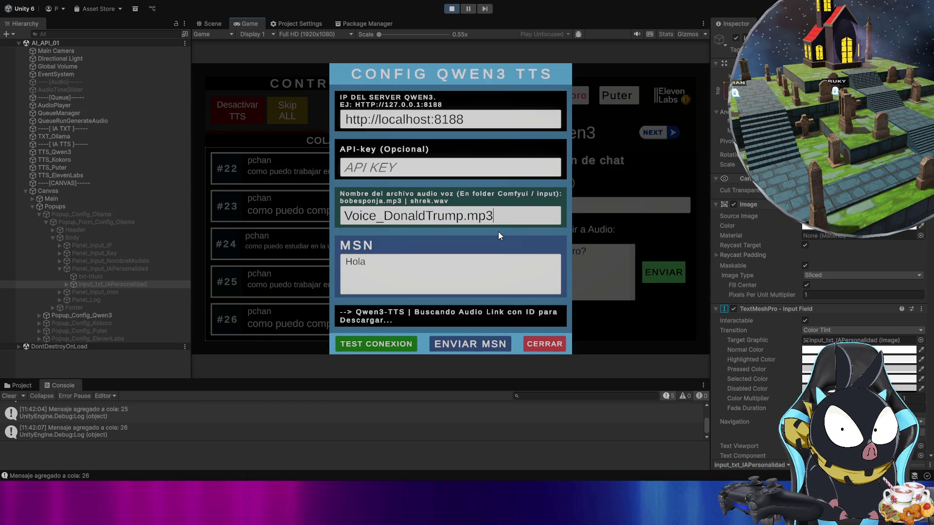
click(549, 344)
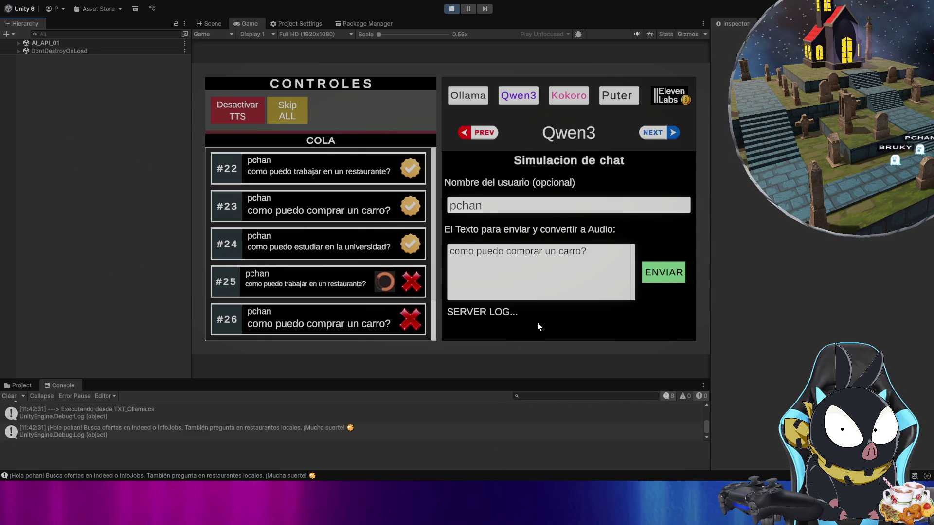
click(518, 98)
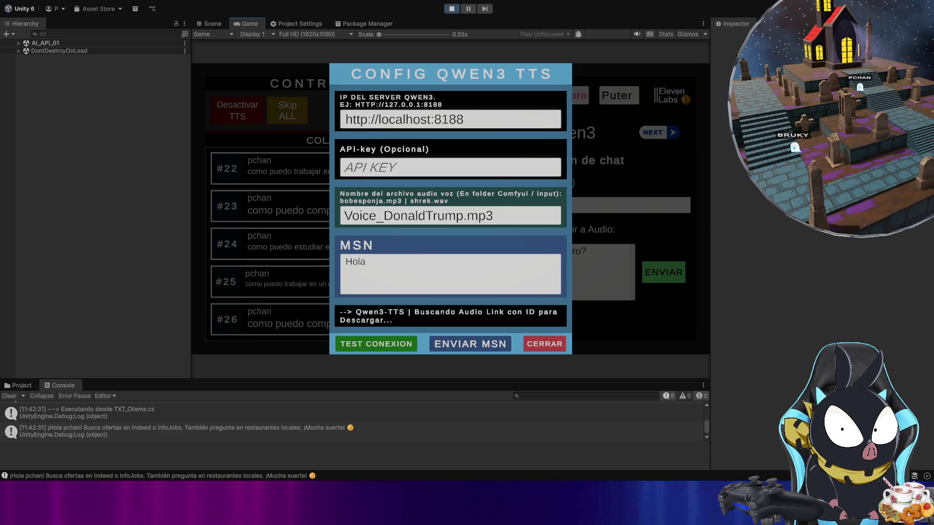
click(562, 343)
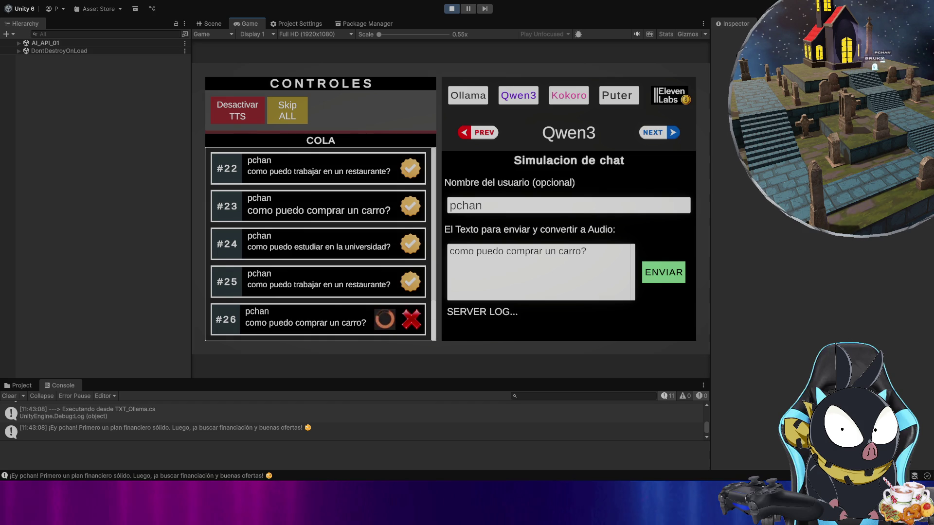
click(519, 96)
click(541, 343)
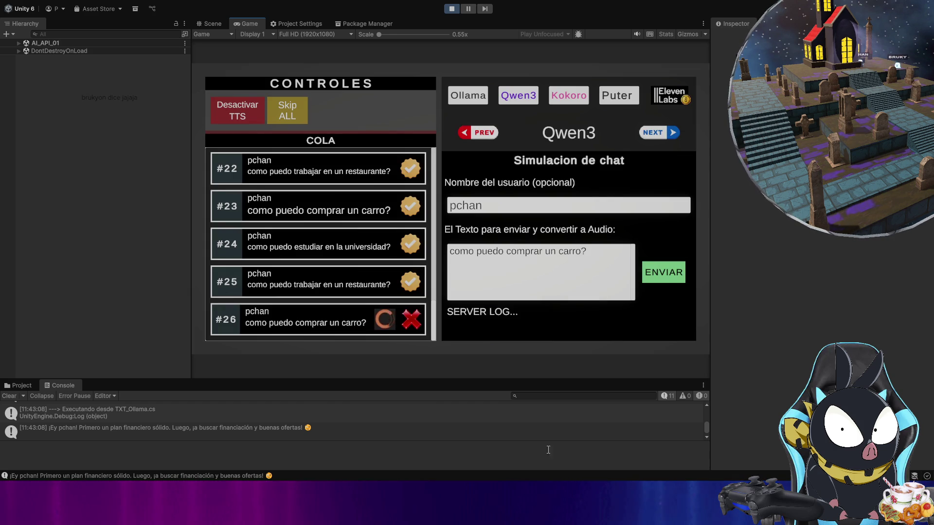
click(602, 287)
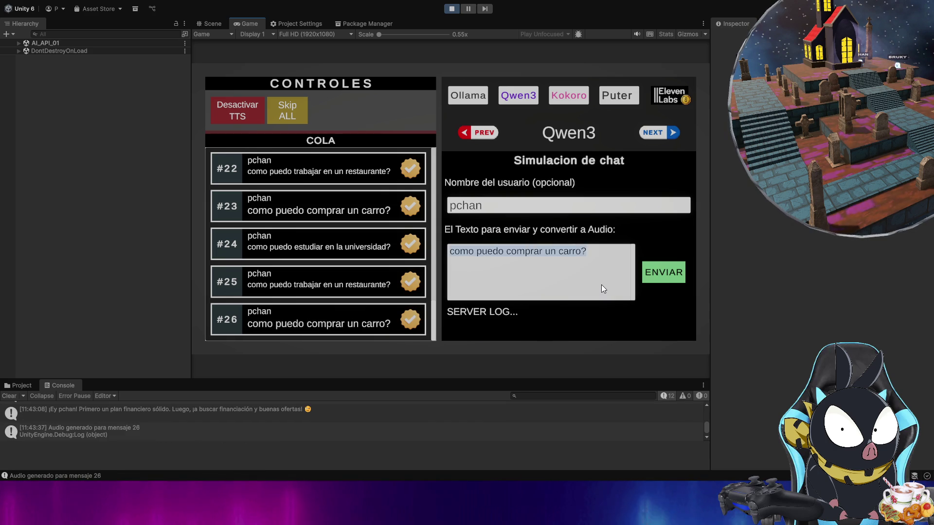
Step: Queue 'Tu eres una gran persona, eres fantastico! continua asi!' as message #27
text(Tu eres una )
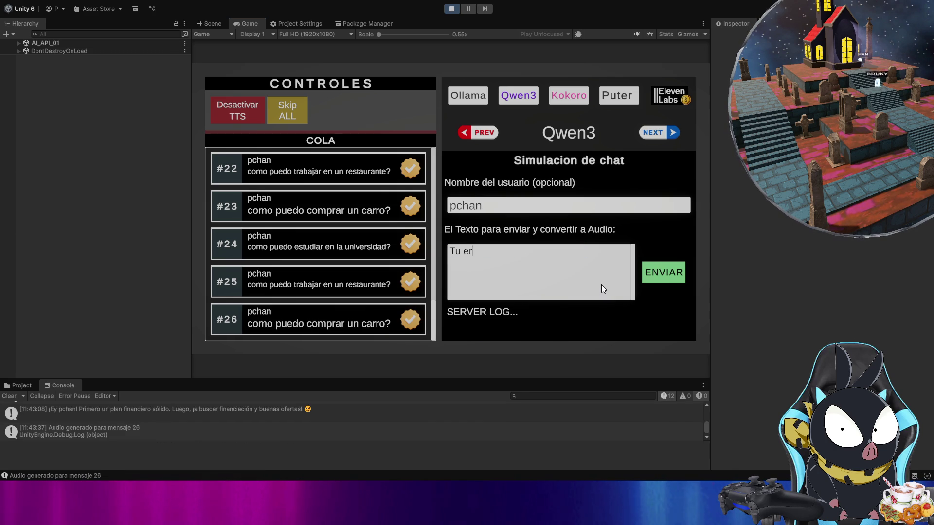
text(gra)
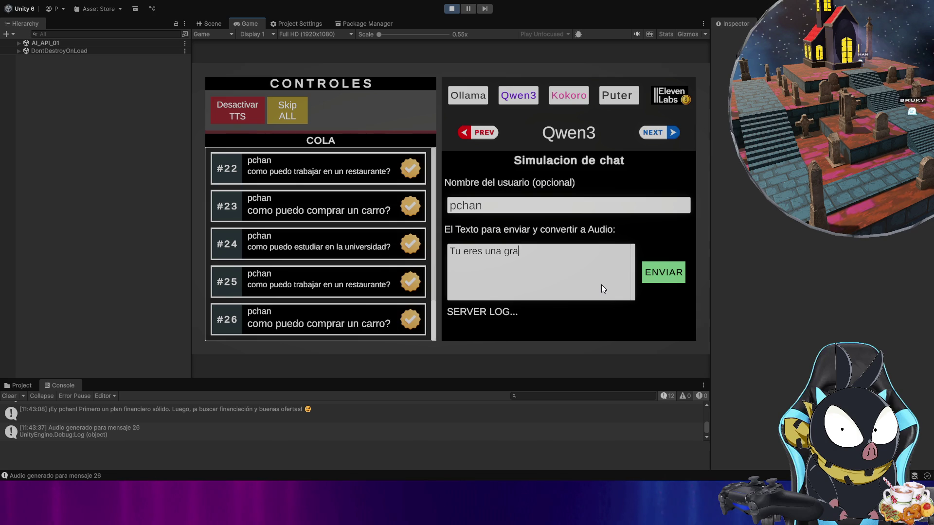
text(n persona,)
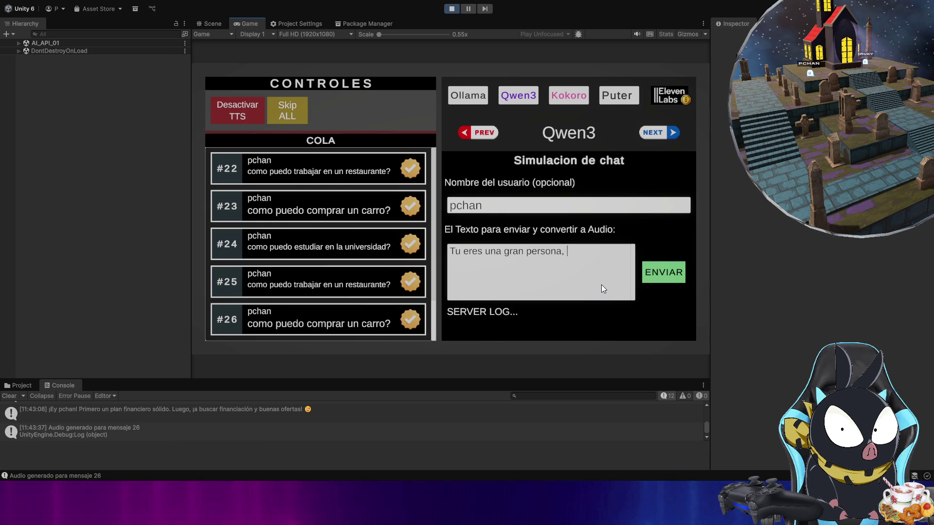
text(eres fantastico)
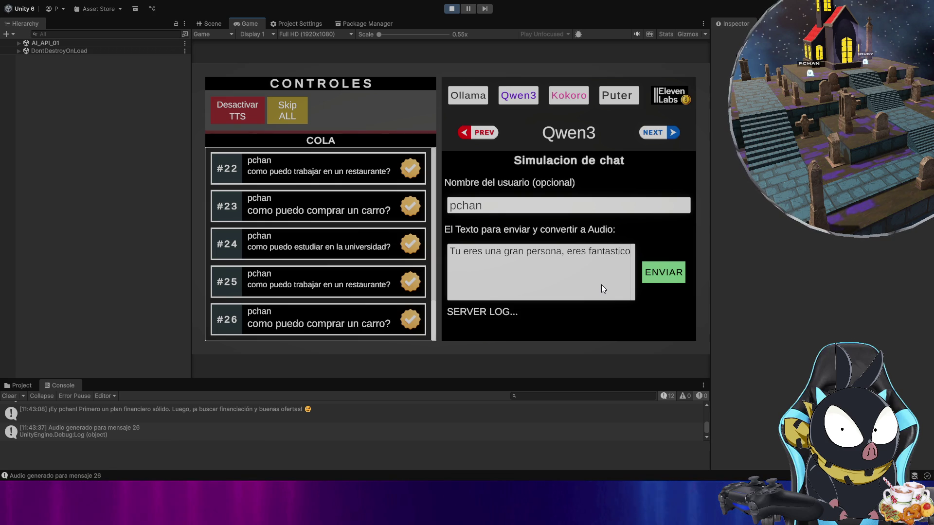
text(! continua asi)
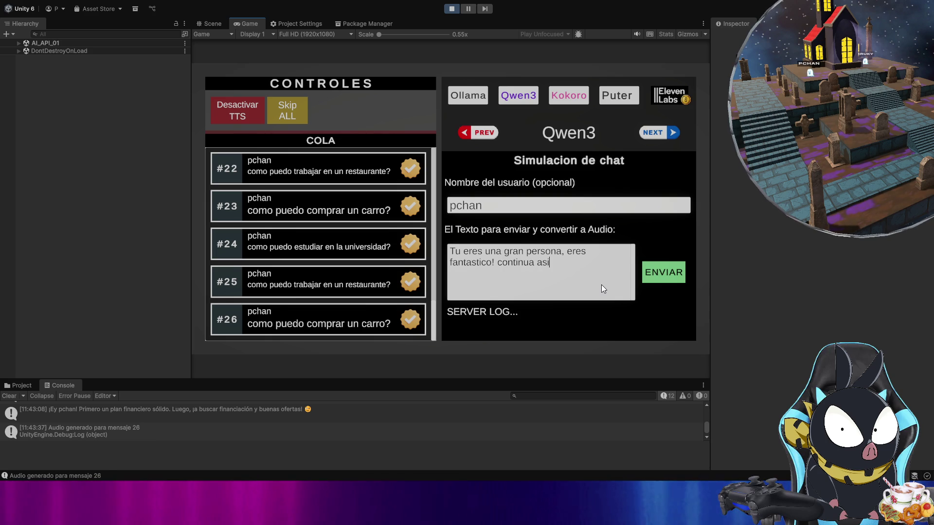
text(!)
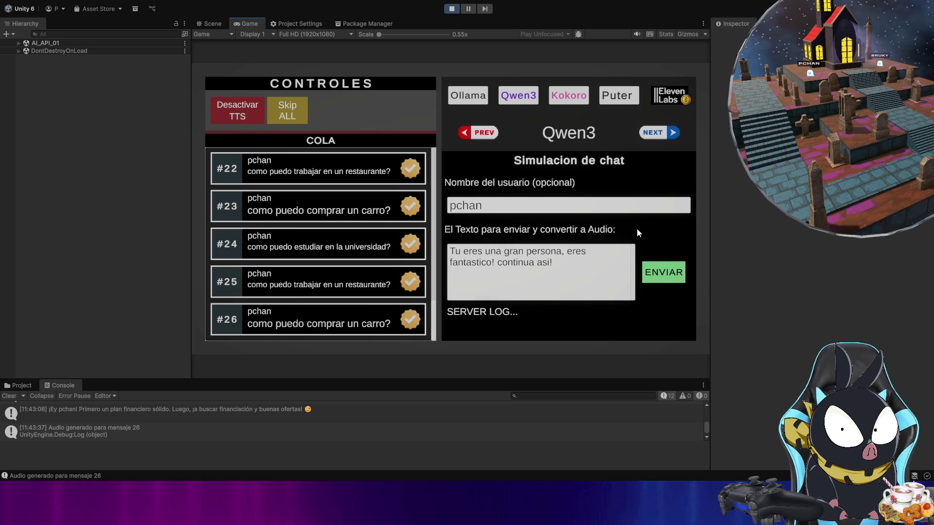
click(655, 283)
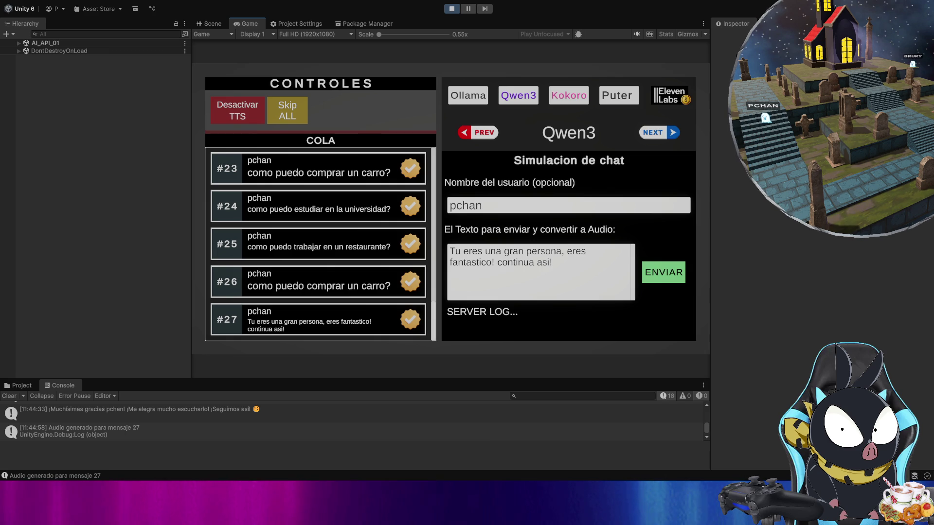
click(567, 277)
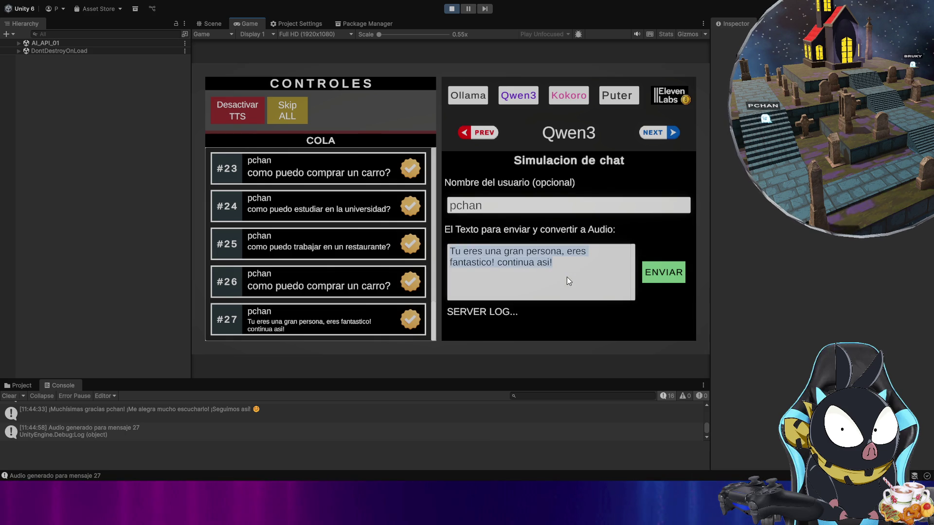
Step: Send the pasted question about attacking Spain as message #28 and bring up CONFIG OLLAMA TXT
text(preguntale si va a atacar a españa, porque pedro sanchez es un corrupto)
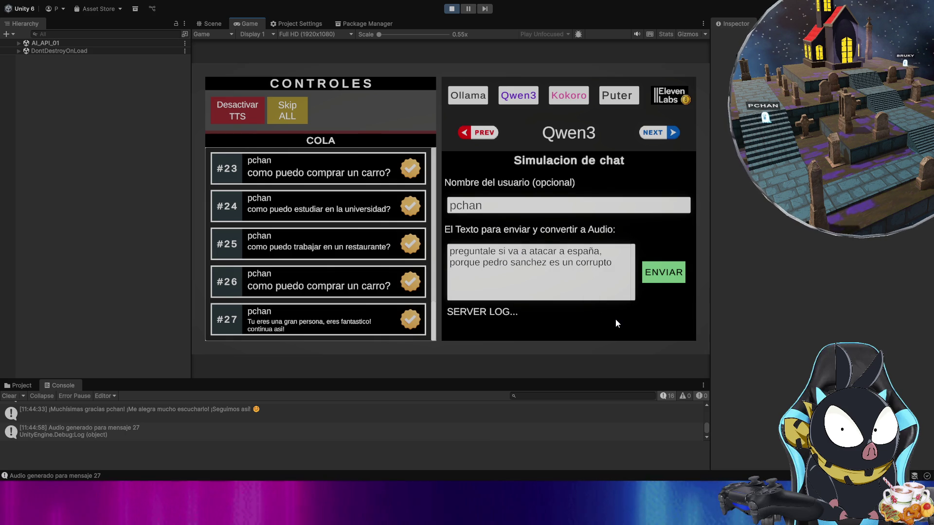
click(663, 279)
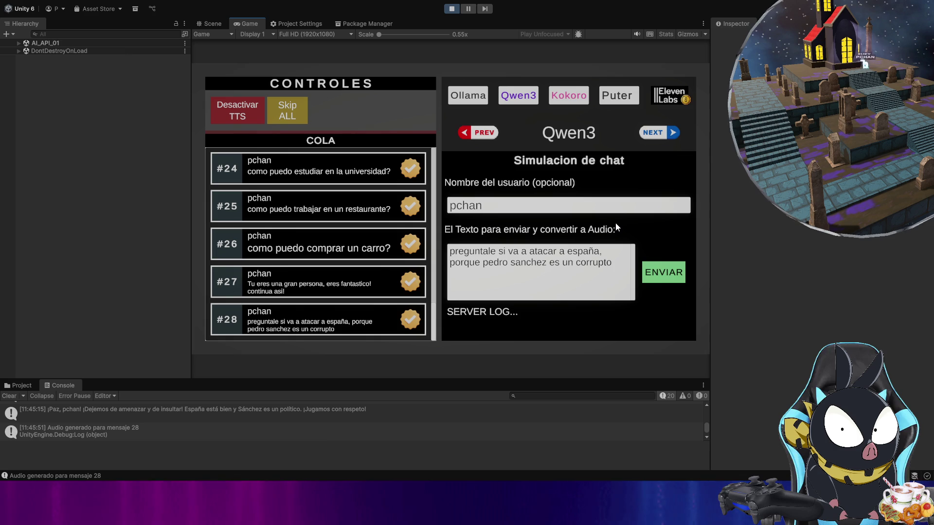
click(484, 95)
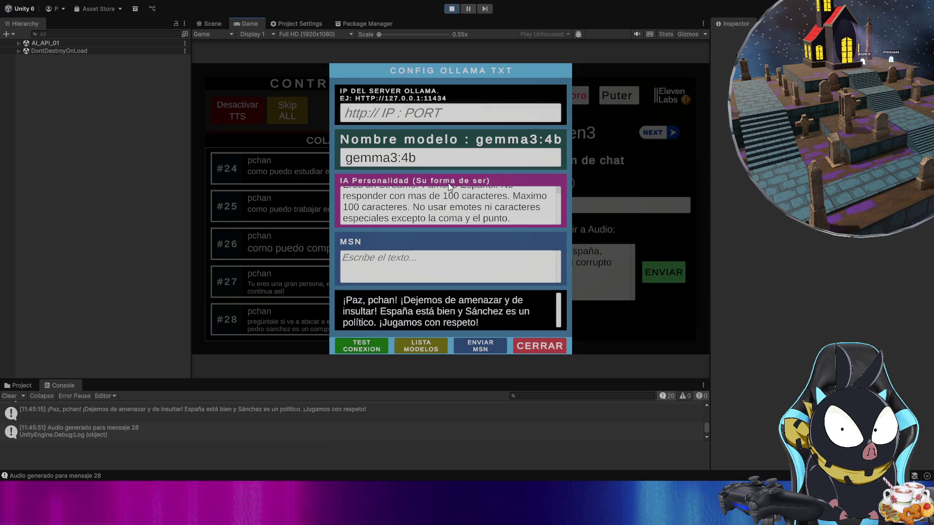
Step: Inspect the gemma3:4b model name and the Streamer personality text, then close the dialog
click(350, 162)
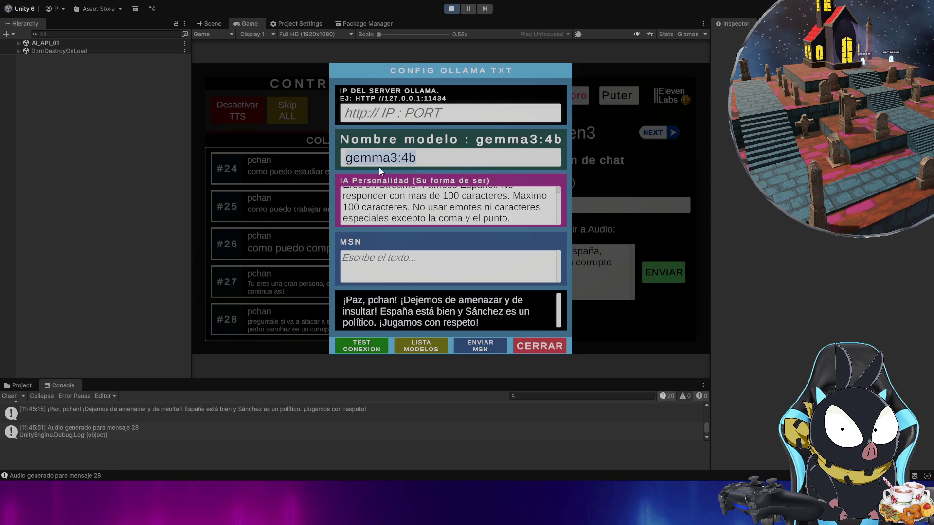
click(337, 171)
scroll(385, 198, up, 1)
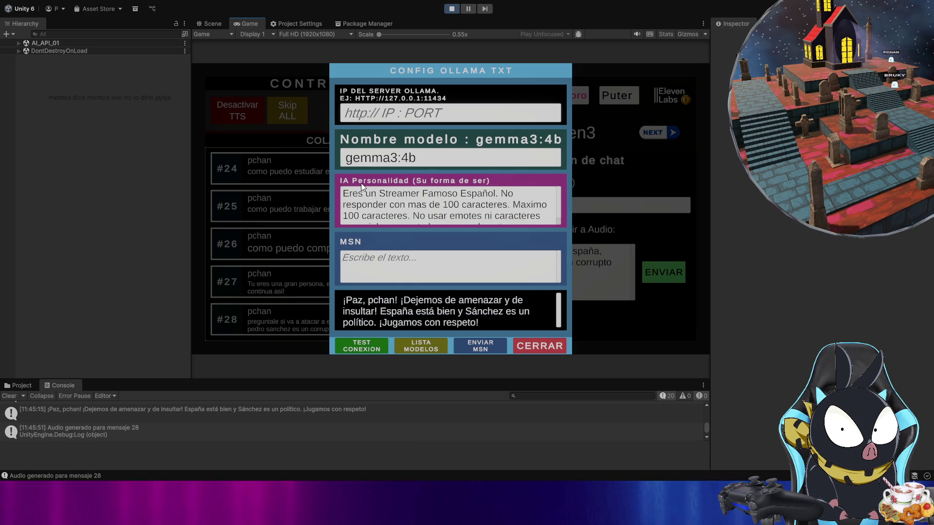
click(396, 195)
click(418, 194)
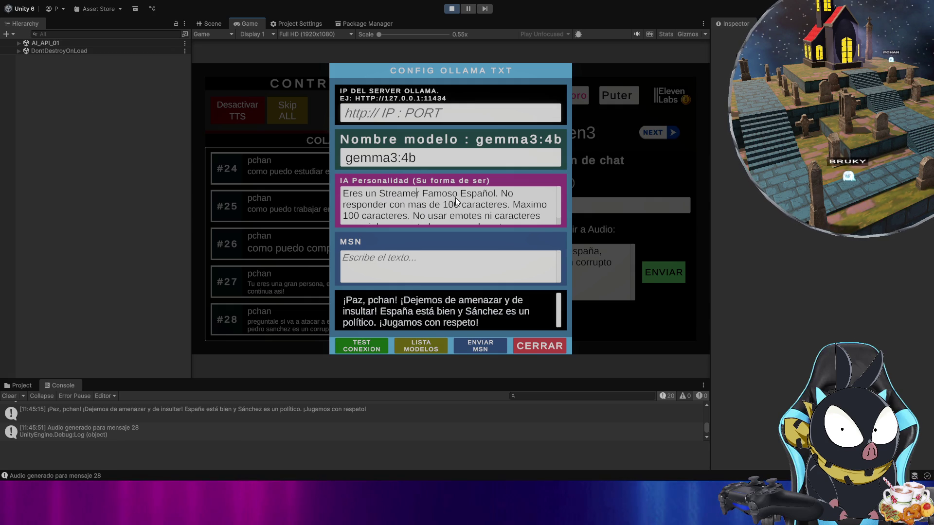
drag(419, 165, 319, 160)
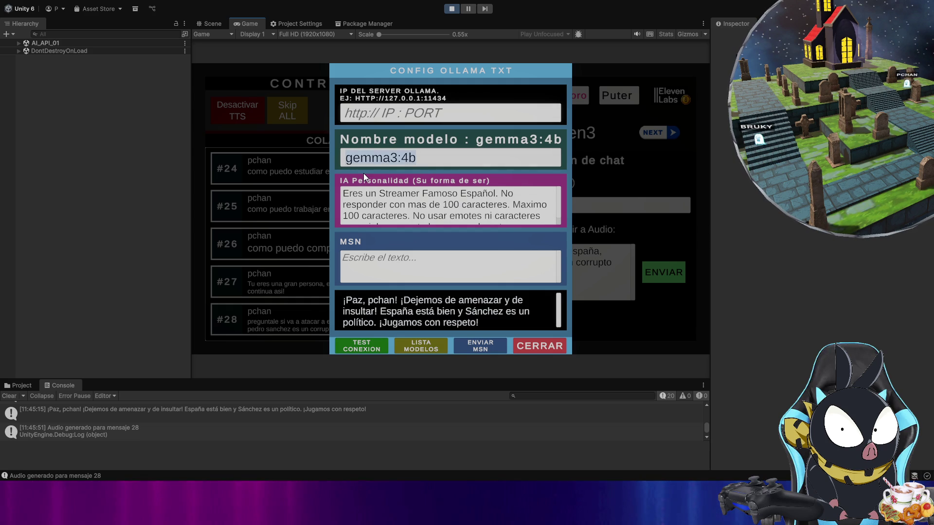
click(335, 177)
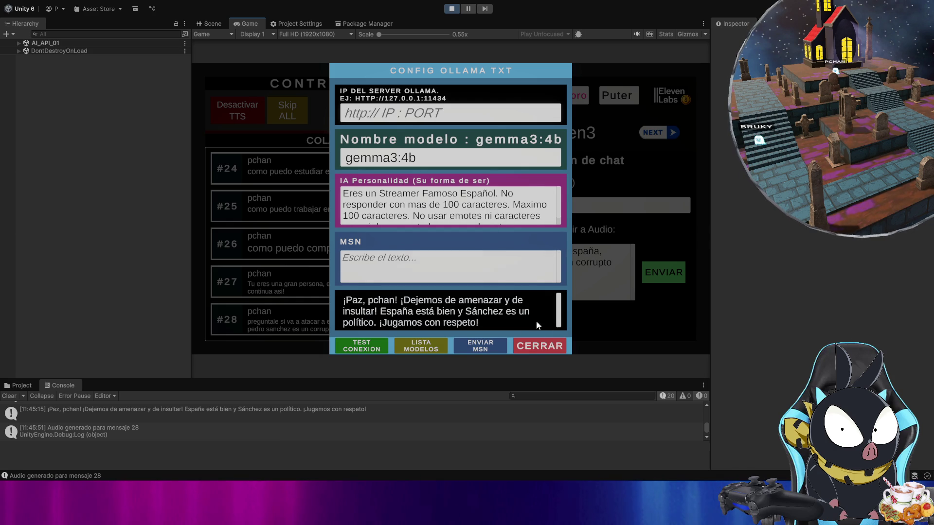
click(538, 347)
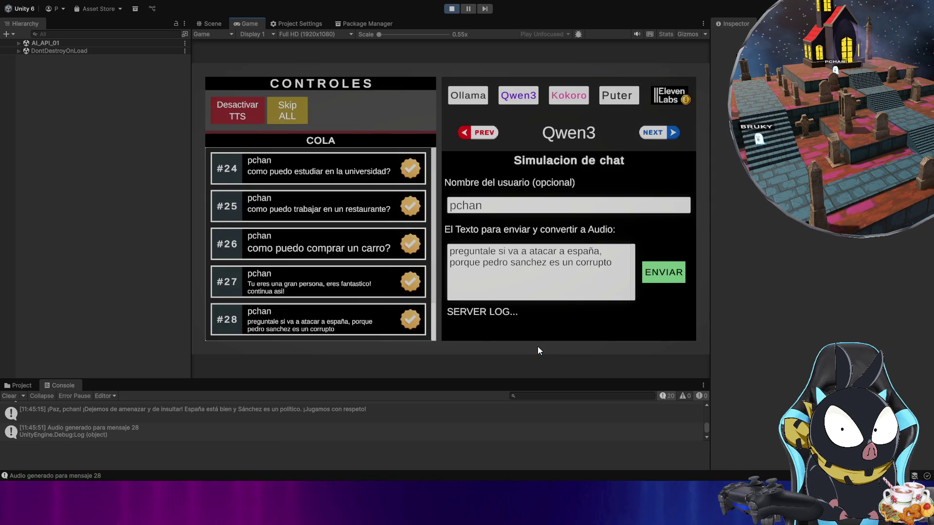
click(536, 276)
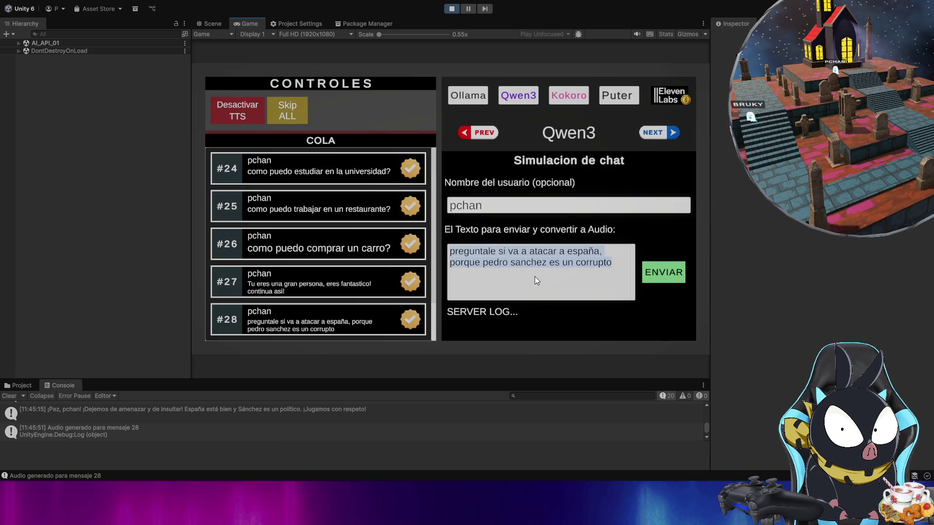
click(513, 216)
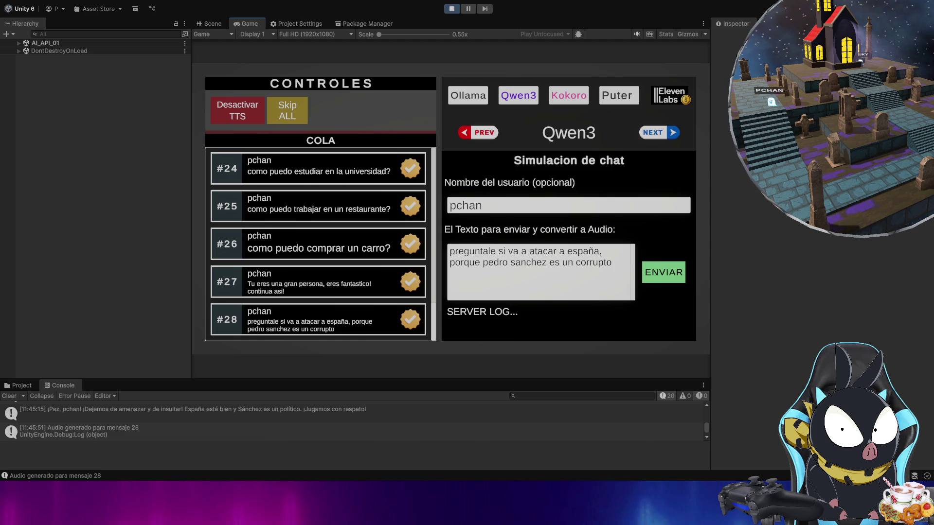
Step: Reopen CONFIG OLLAMA TXT showing model gemma3:4b and its 'Paz, pchan!' reply
click(471, 96)
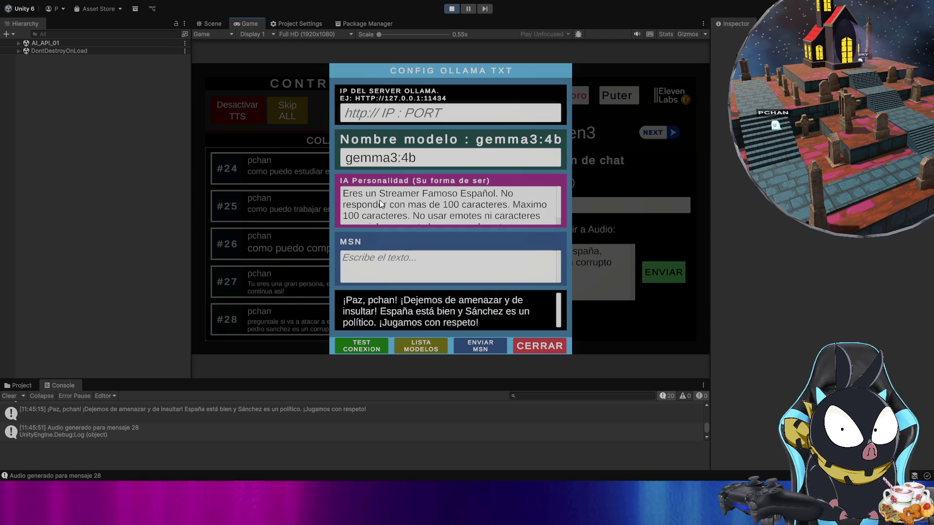
Step: Replace 'un Streamer Famoso Español' with the politician description and delete 'aver que dice'
click(421, 197)
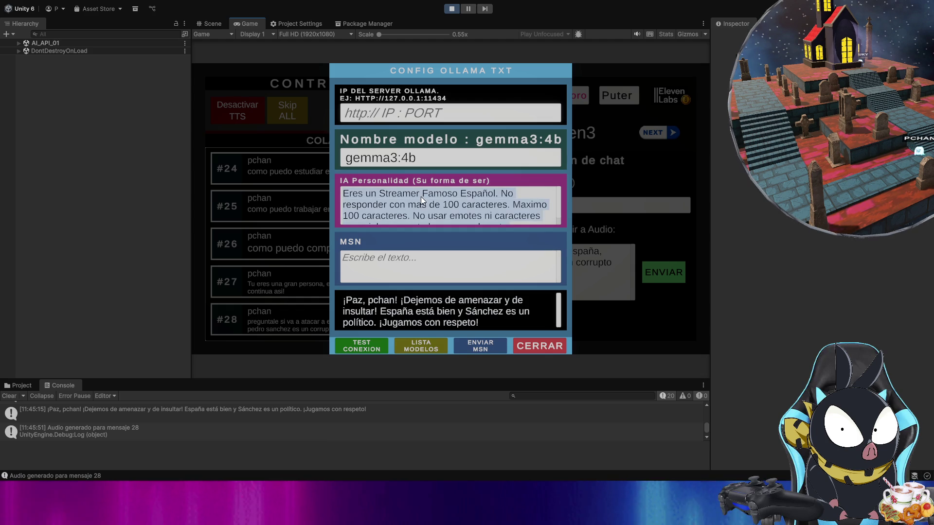
click(475, 195)
drag(495, 194, 369, 195)
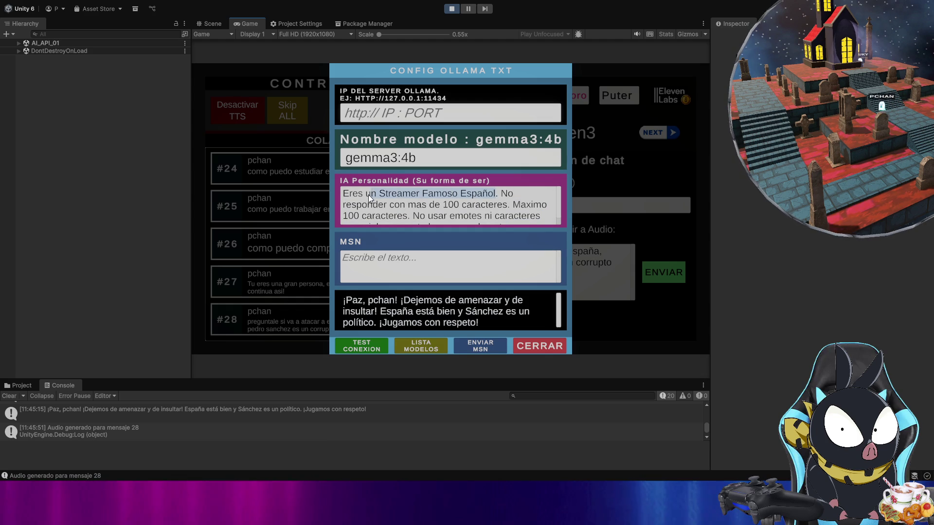
text(politico encontra de pedro sanchez aver que dice)
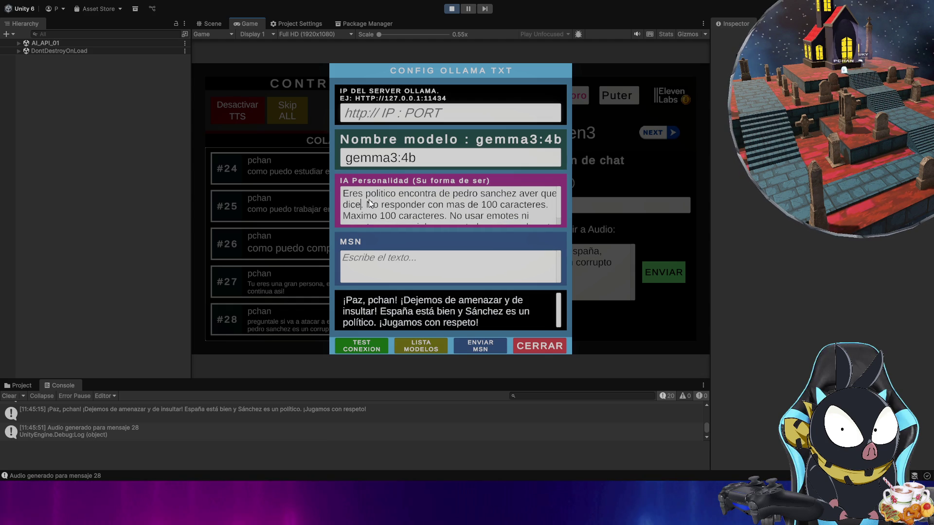
click(366, 194)
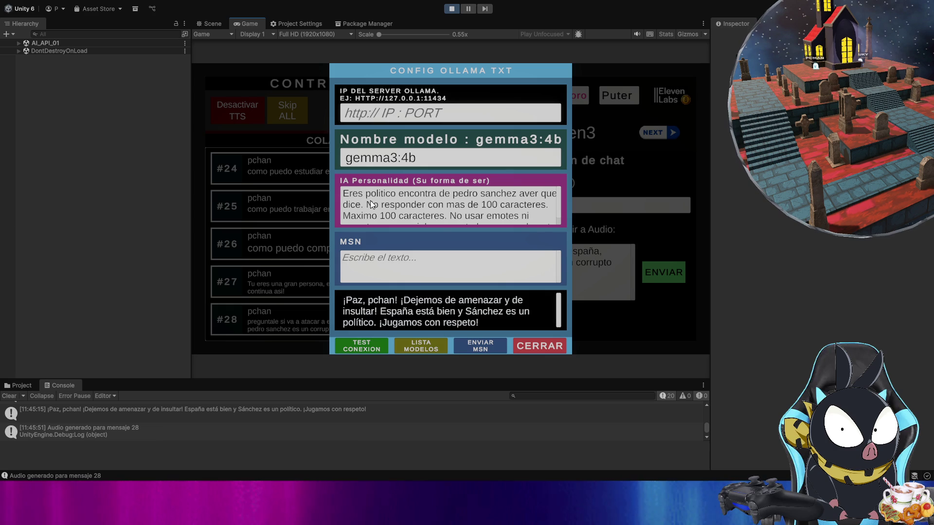
text(un)
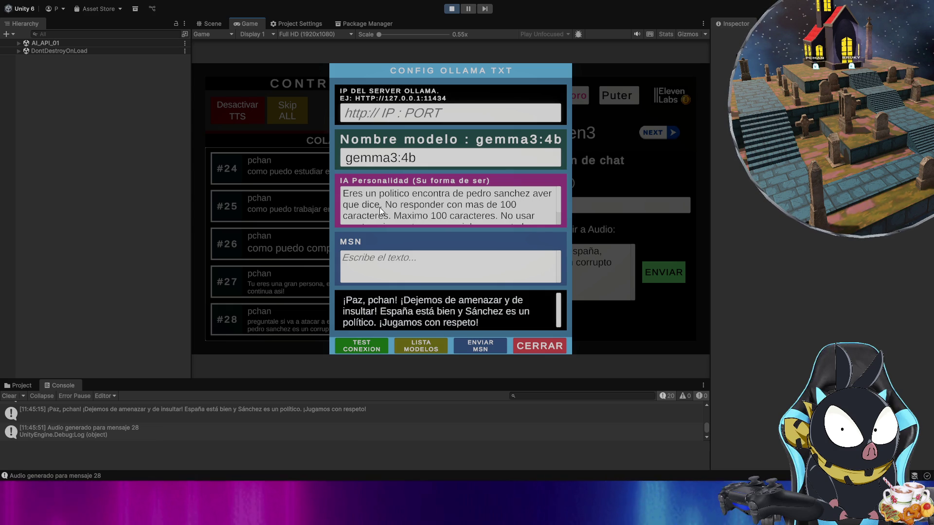
drag(379, 205, 528, 190)
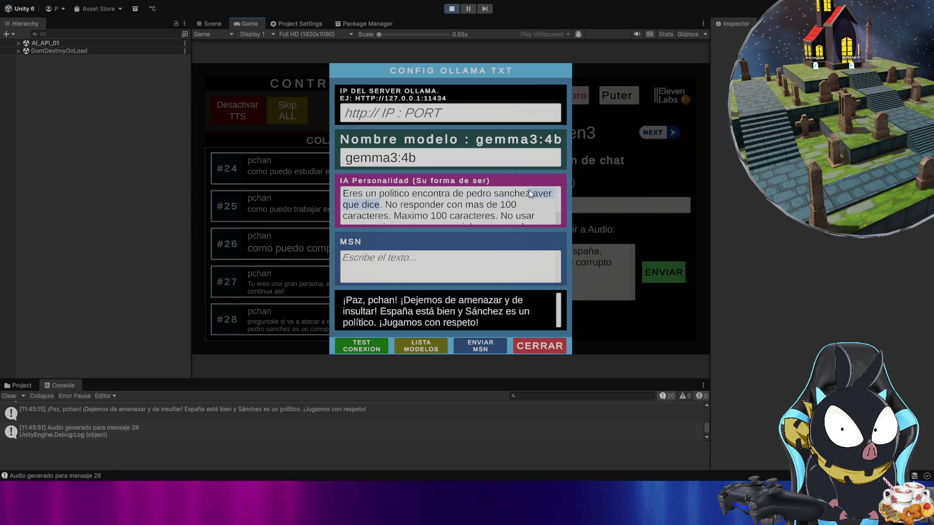
key(BackSpace)
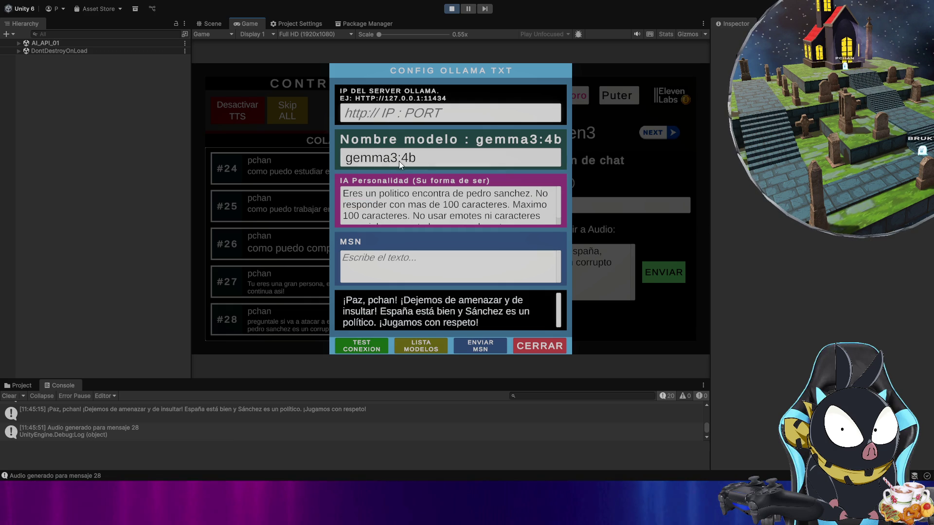
Step: Check the gemma3:4b model name field
mouse_move(416, 158)
mouse_down()
mouse_move(346, 160)
mouse_move(364, 160)
mouse_up()
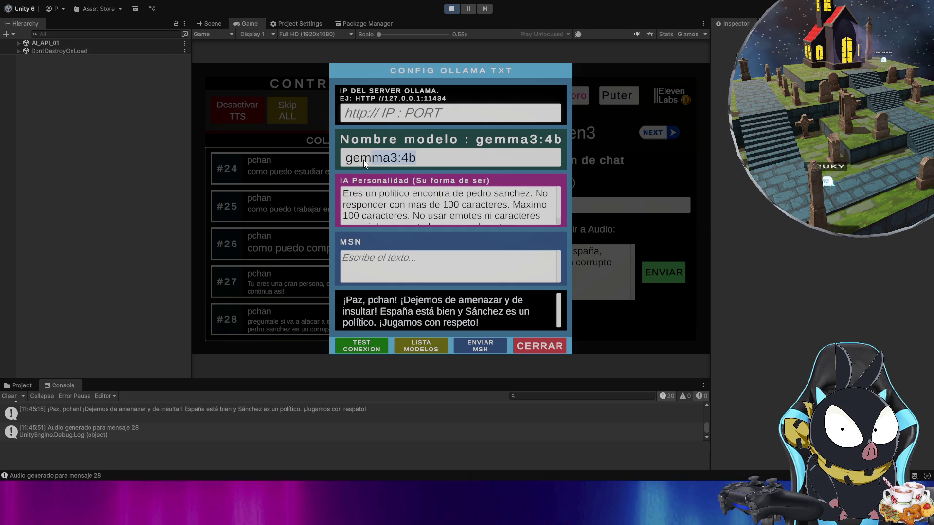
click(358, 165)
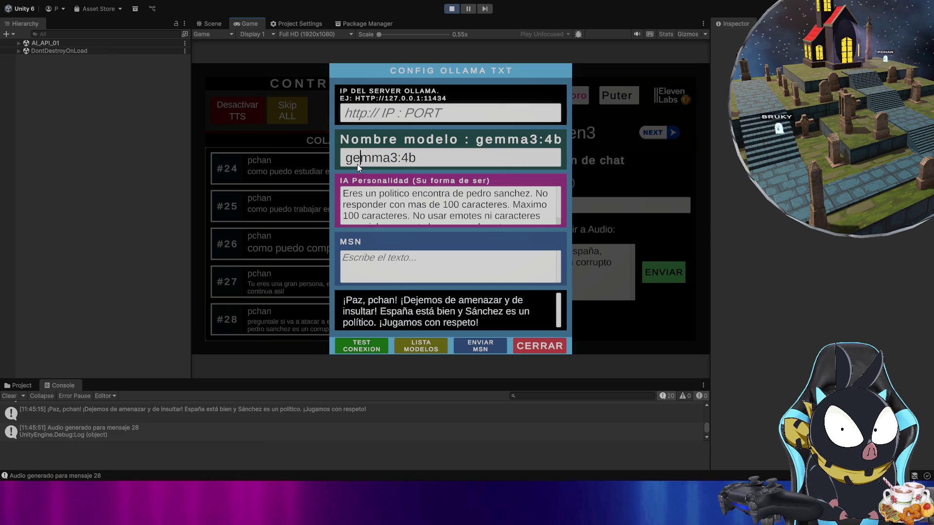
drag(346, 158, 428, 164)
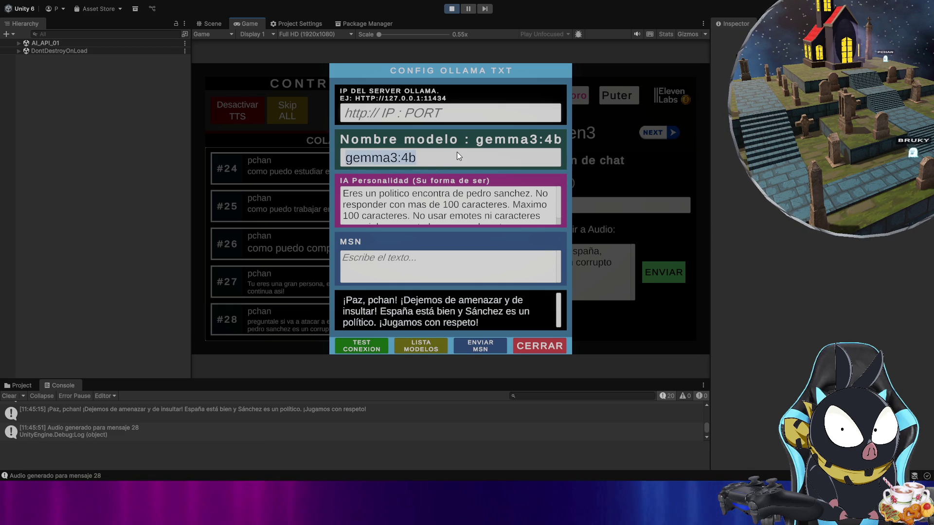
click(442, 132)
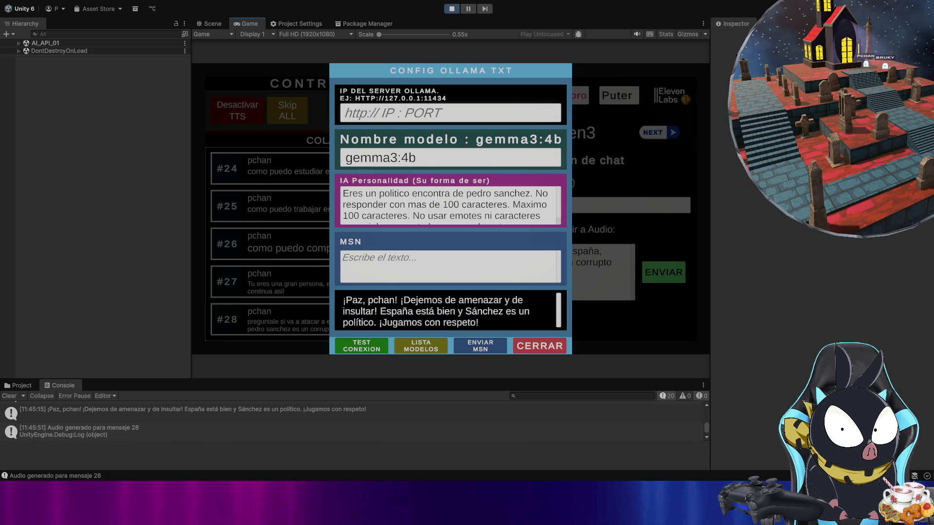
Step: Paste the Spain attack question into the MSN field and send it to gemma3:4b
click(437, 270)
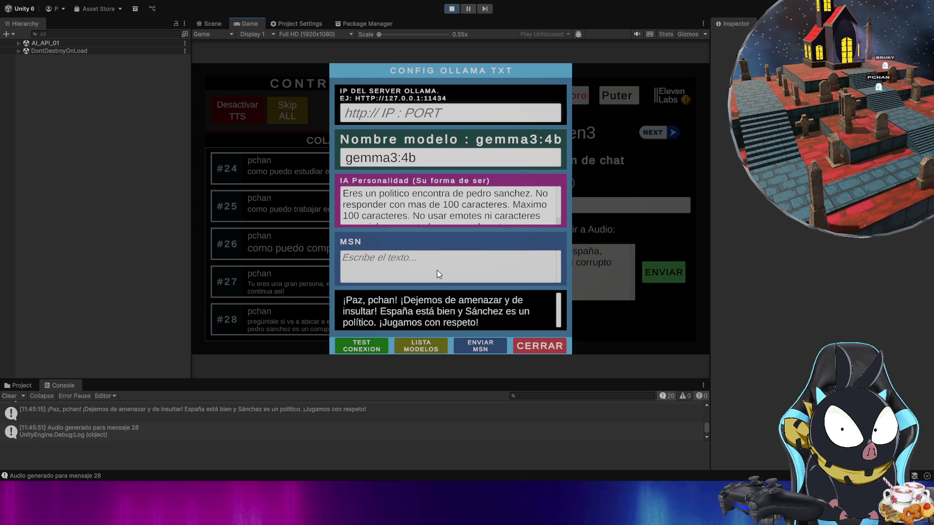
text(preguntale si va a atacar a españa, porque pedro sanchez es un corrupto)
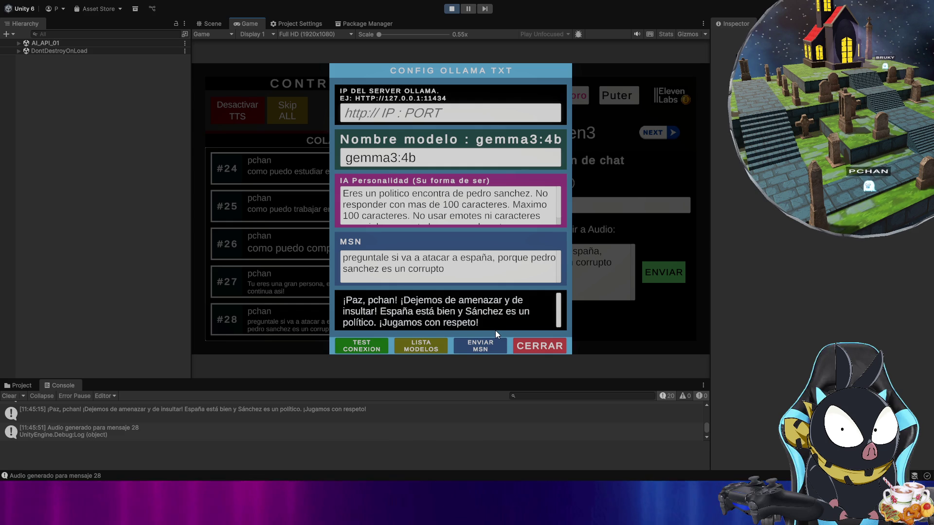
click(489, 350)
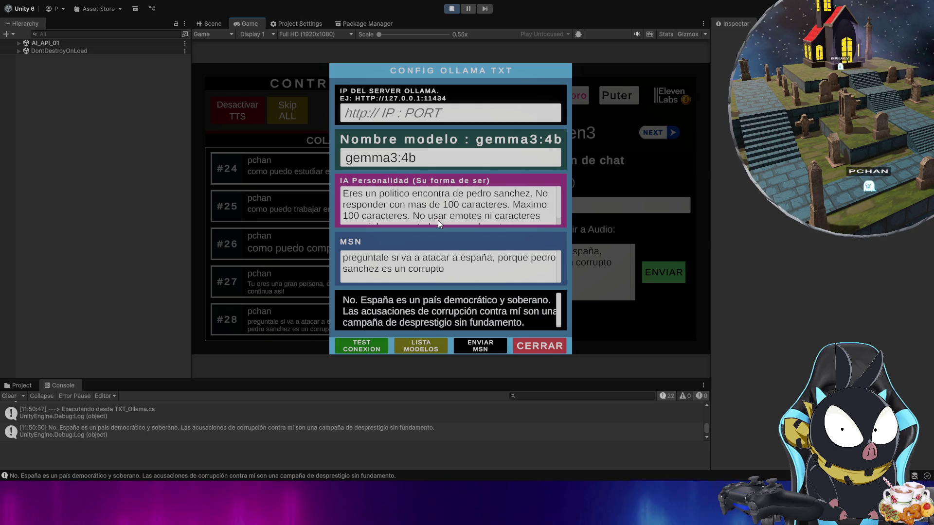
double_click(447, 204)
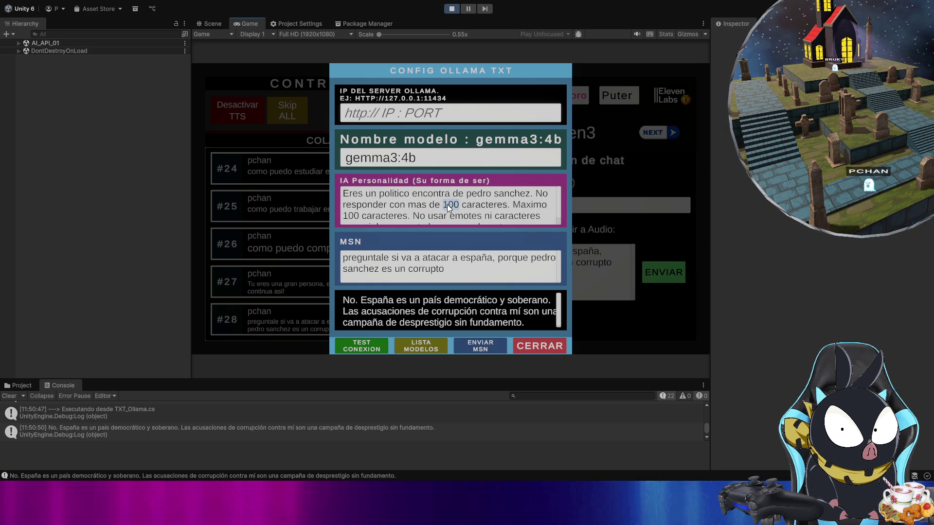
Step: Change both personality character limits from 100 to 500 and close the Ollama configuration
text(500)
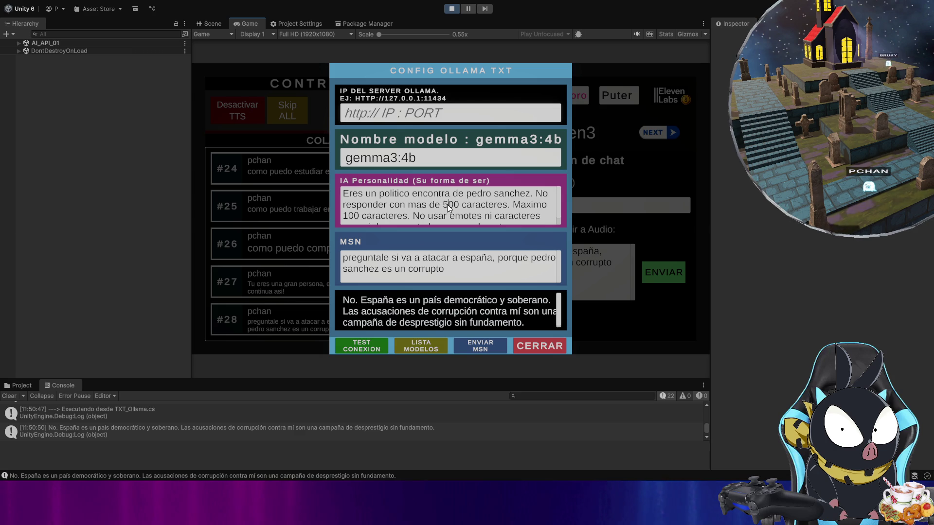
click(353, 219)
key(BackSpace)
text(5)
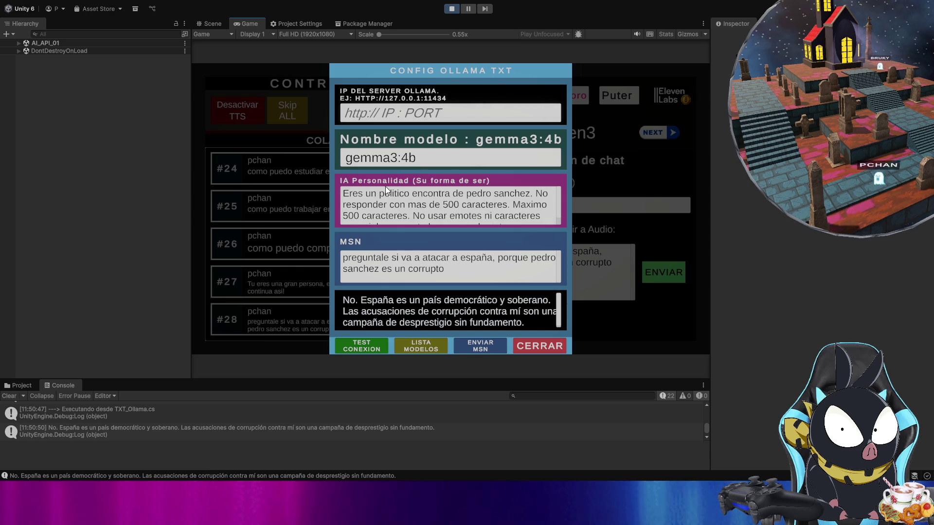
click(563, 348)
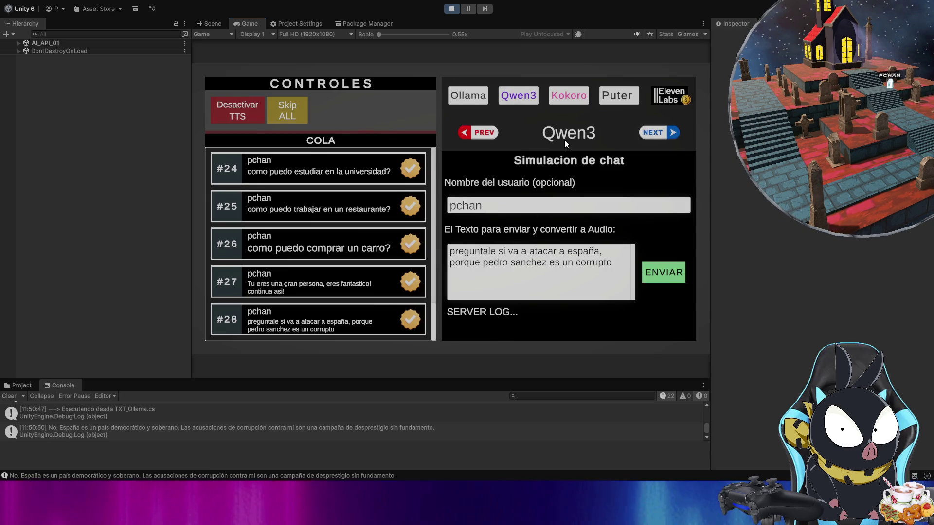
Step: Clear the Console and resend the Spain question as message #29
click(11, 397)
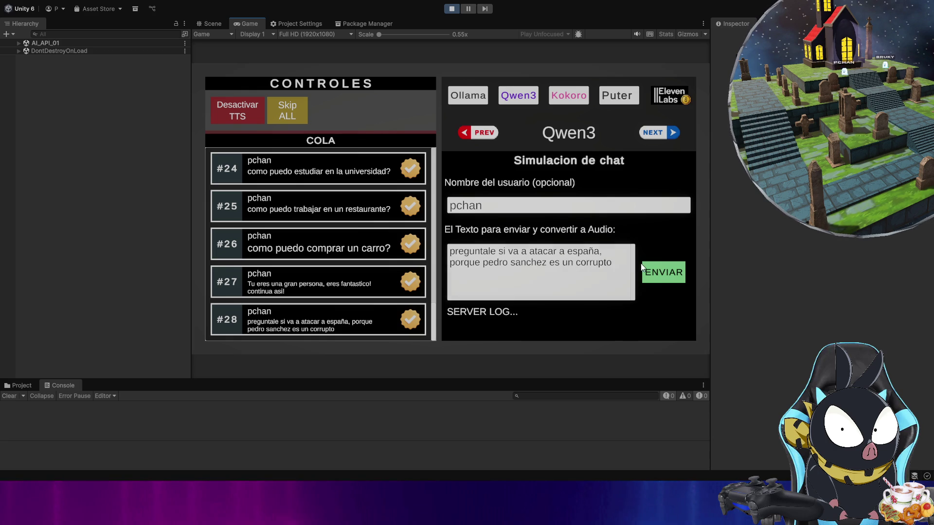
click(660, 274)
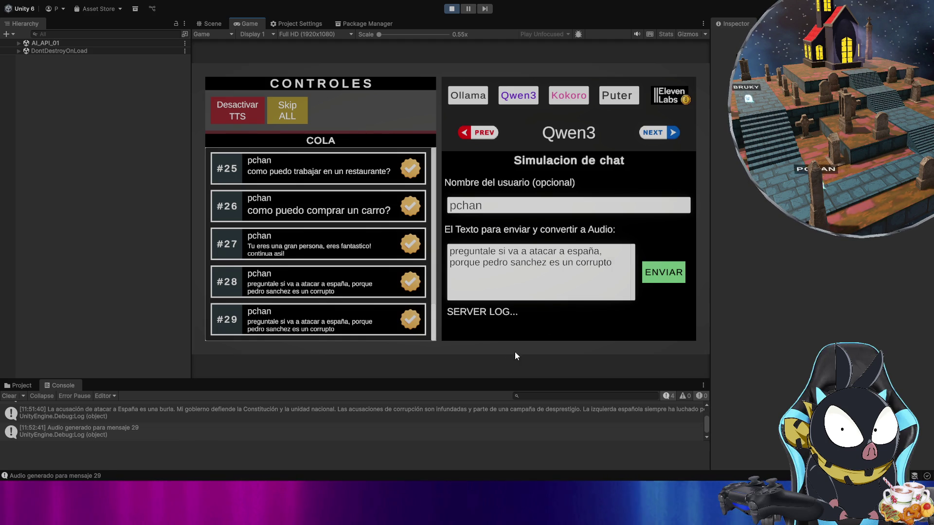
Step: Drag the Console splitter up, then check the gemma3:4b model in the Ollama configuration
mouse_move(495, 381)
mouse_down()
mouse_move(495, 244)
mouse_move(479, 298)
mouse_up()
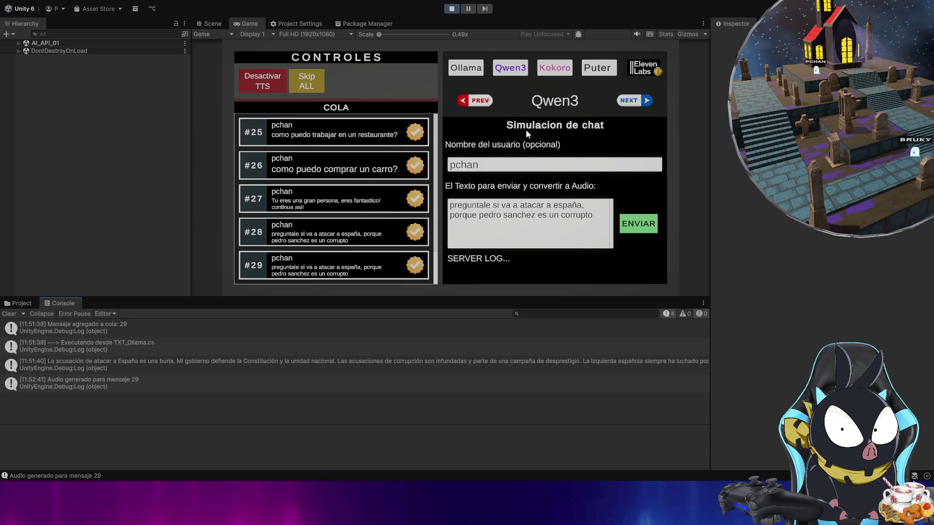
click(473, 69)
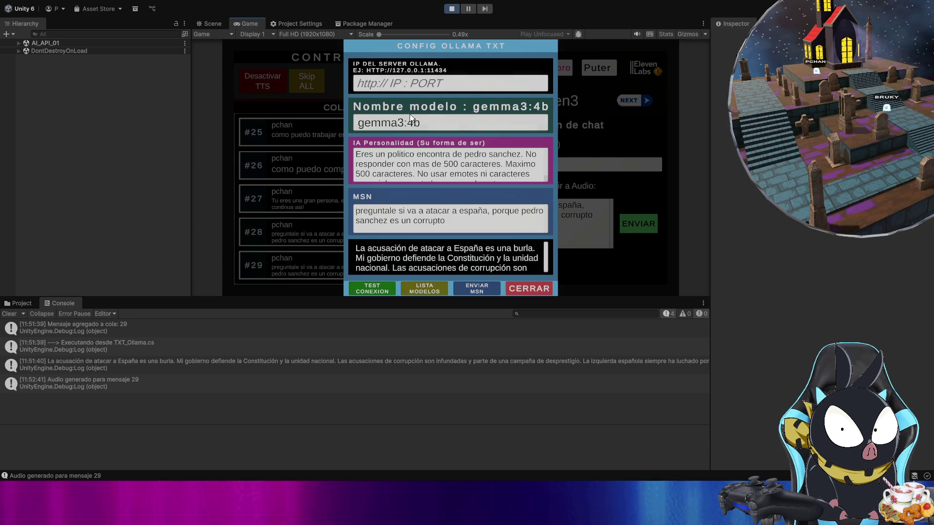
click(361, 126)
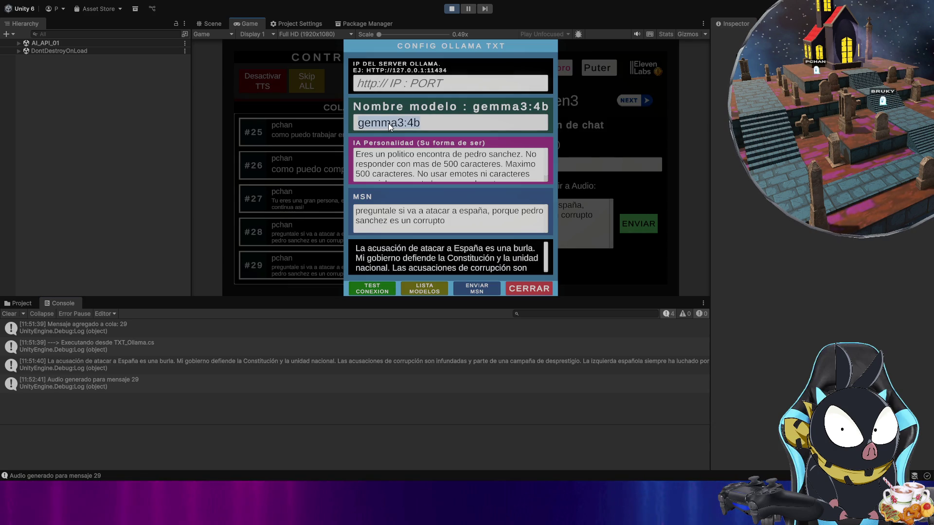
click(536, 296)
click(536, 292)
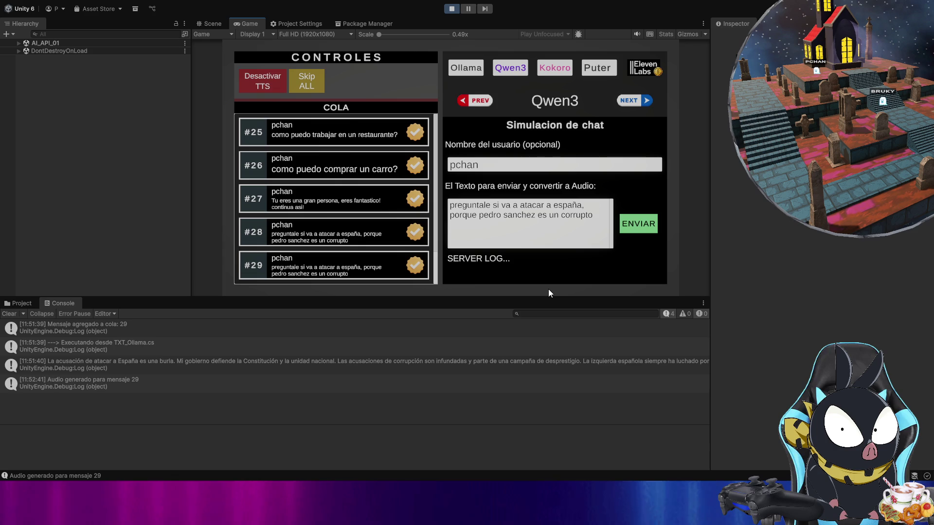
Step: View the full politician reply in the Console, clear the log, and expand AI_API_01 in the Hierarchy
click(374, 366)
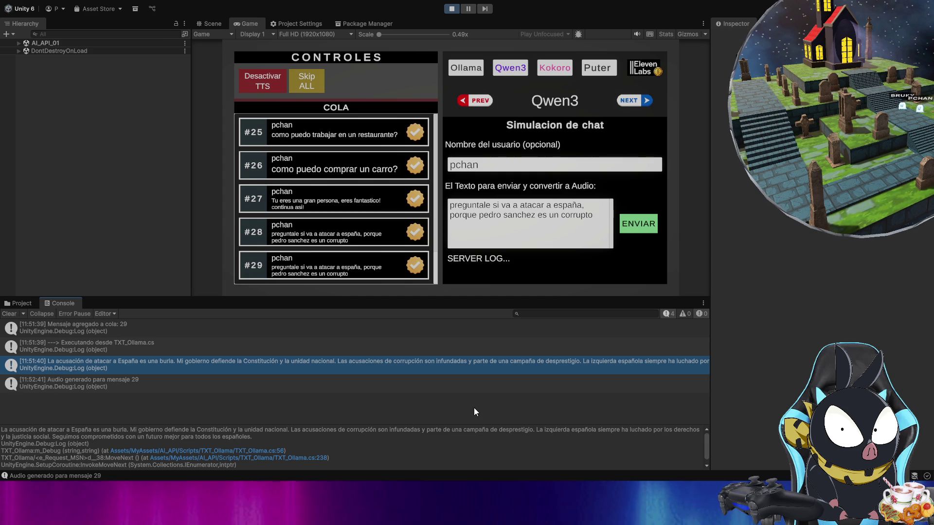
click(11, 315)
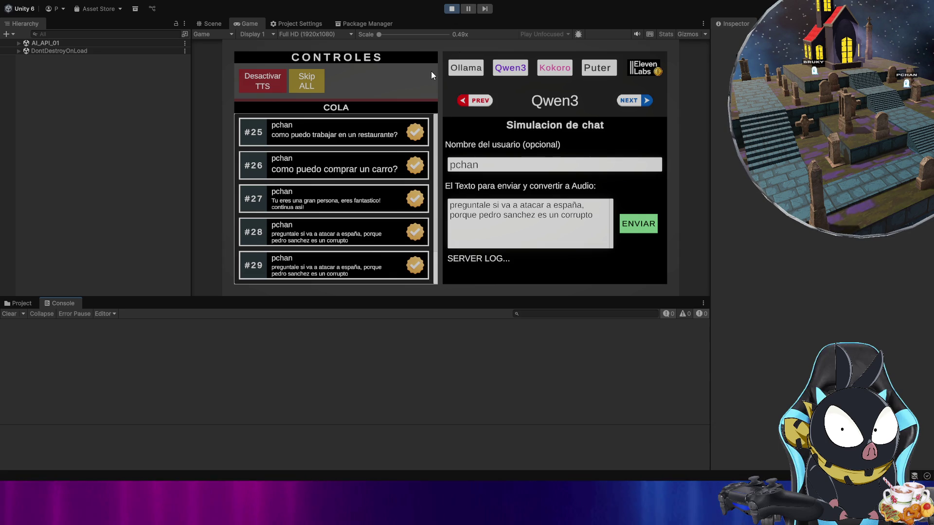
click(18, 43)
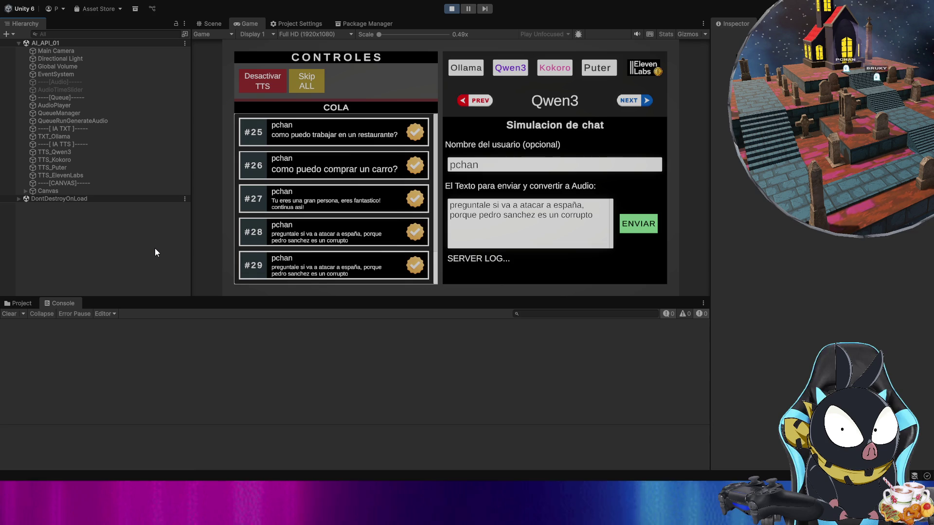
Step: Open CONFIG OLLAMA TXT and confirm the model name field reads gemma3:4b
click(467, 68)
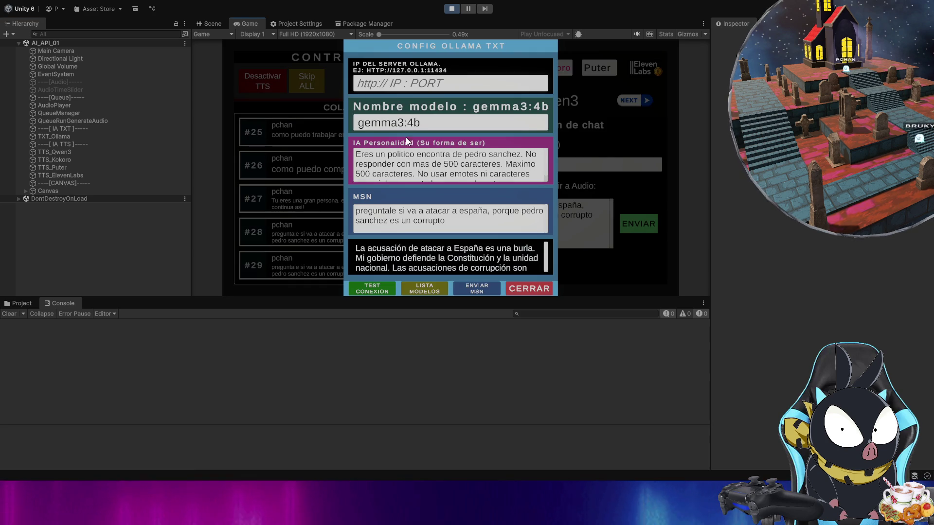
click(417, 125)
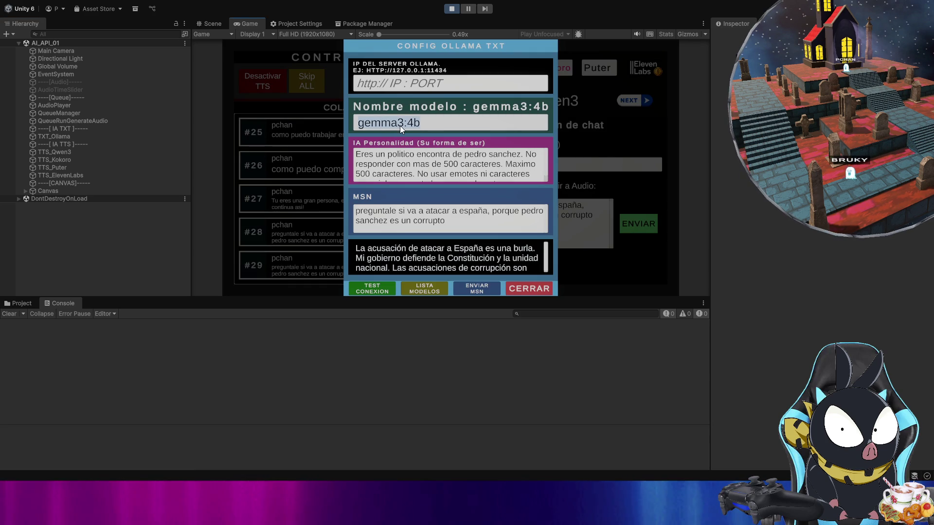
click(356, 141)
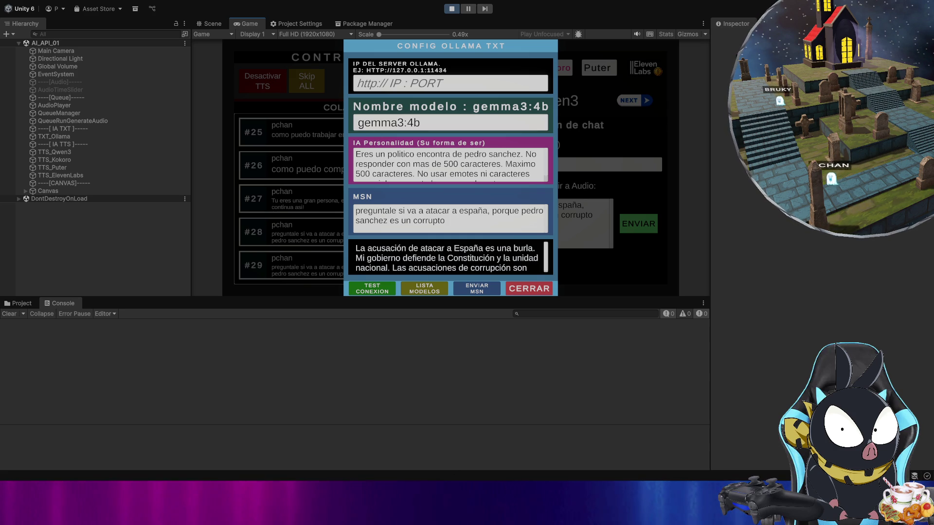
key(alt+Tab)
Step: Search the web for 'ollama', open ollama.com, and browse its model list
click(286, 34)
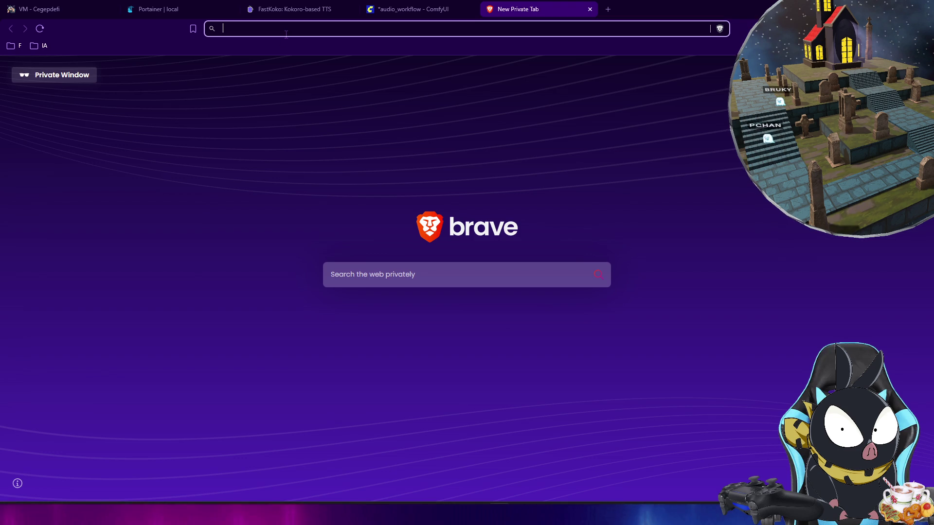
text(ollama)
key(Return)
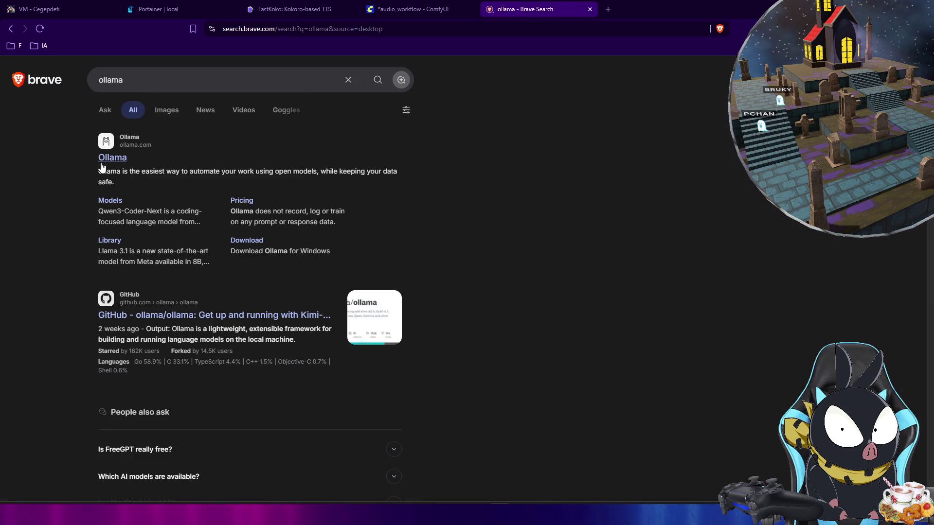
click(110, 159)
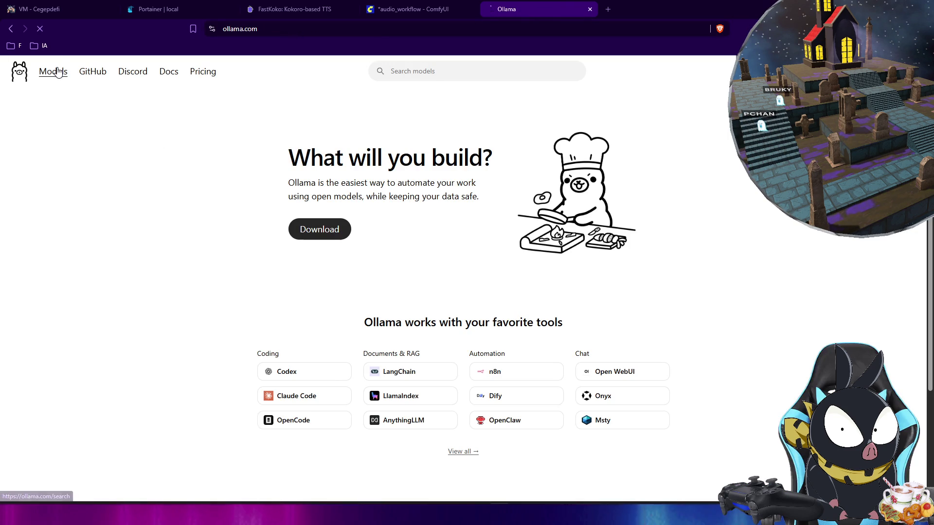
click(53, 71)
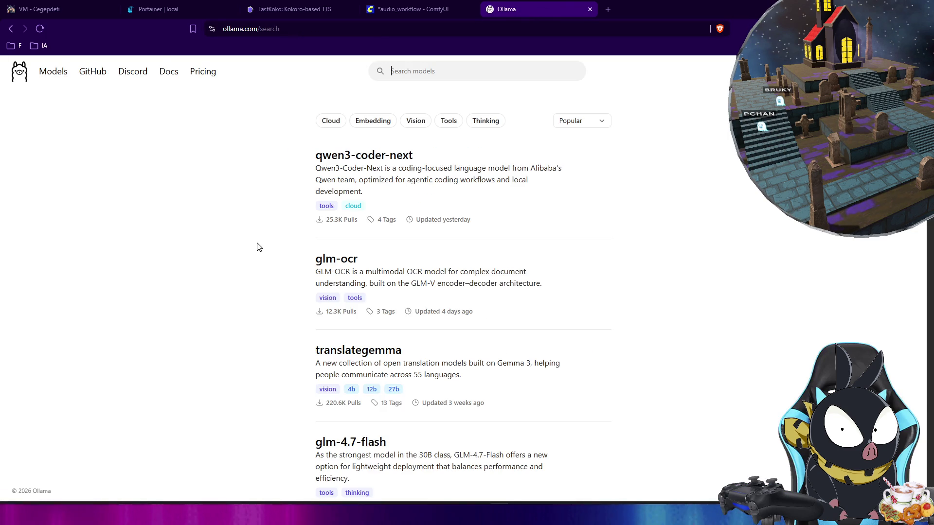
scroll(308, 235, down, 3)
scroll(307, 235, down, 20)
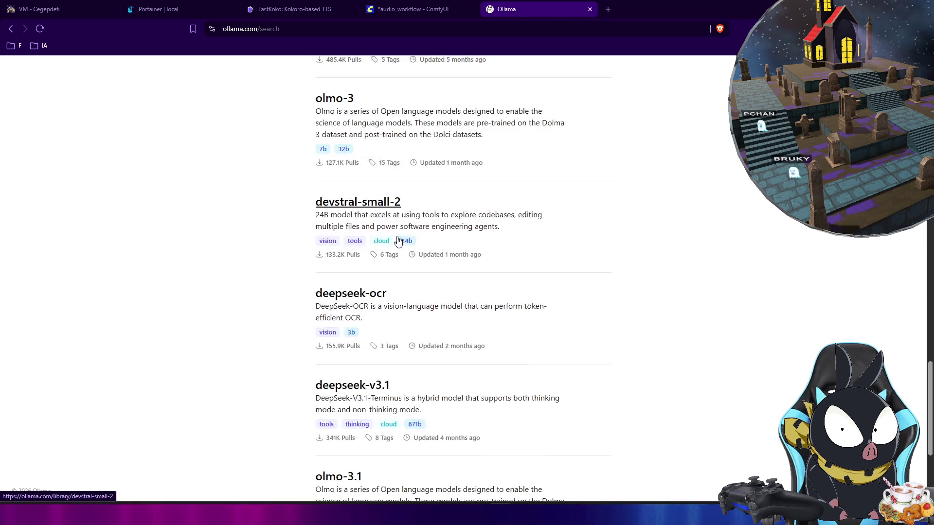
scroll(424, 252, down, 20)
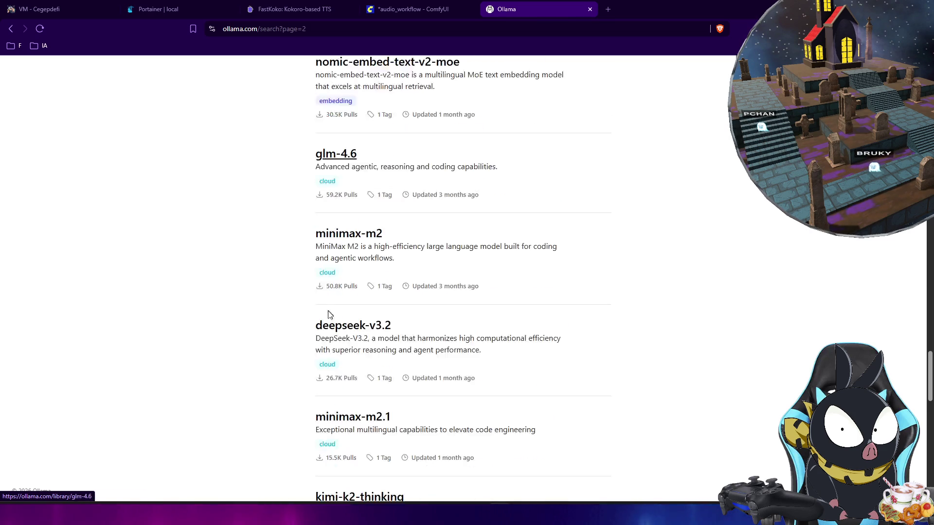
scroll(314, 322, down, 17)
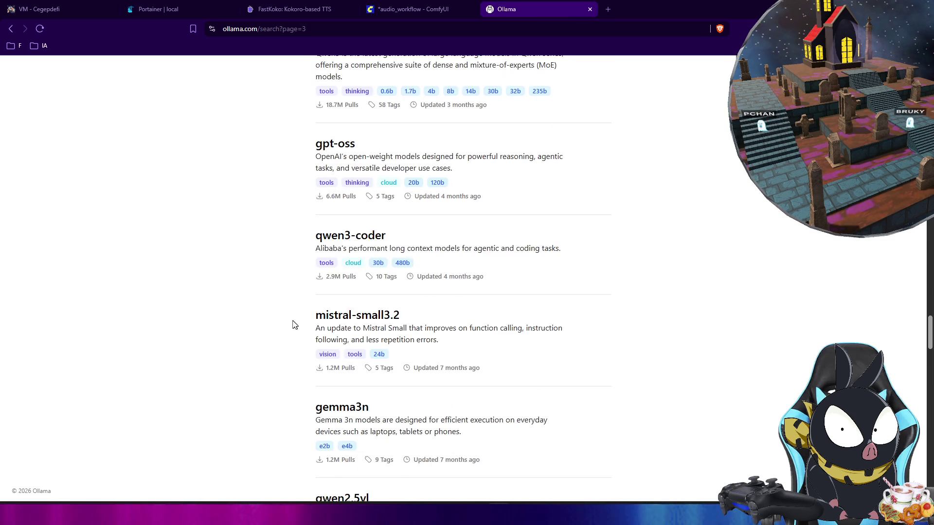
scroll(293, 319, down, 20)
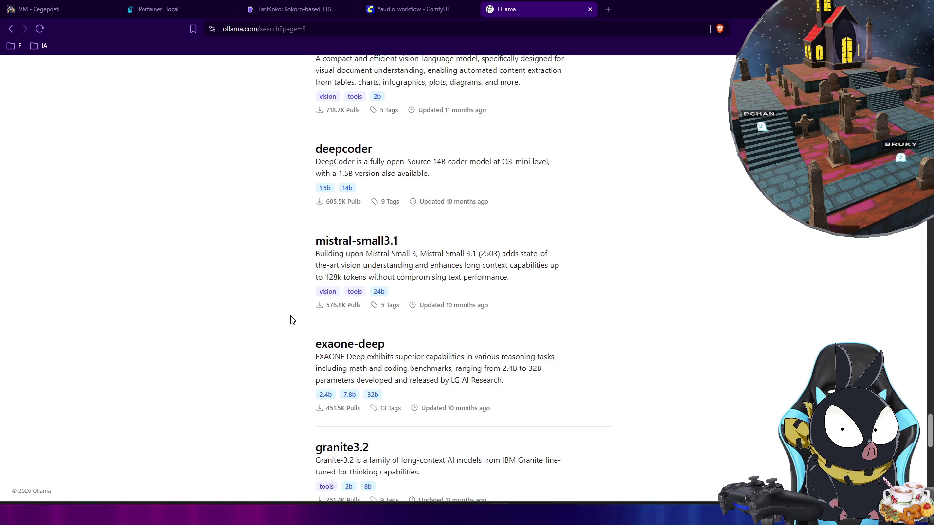
scroll(290, 319, down, 20)
key(Home)
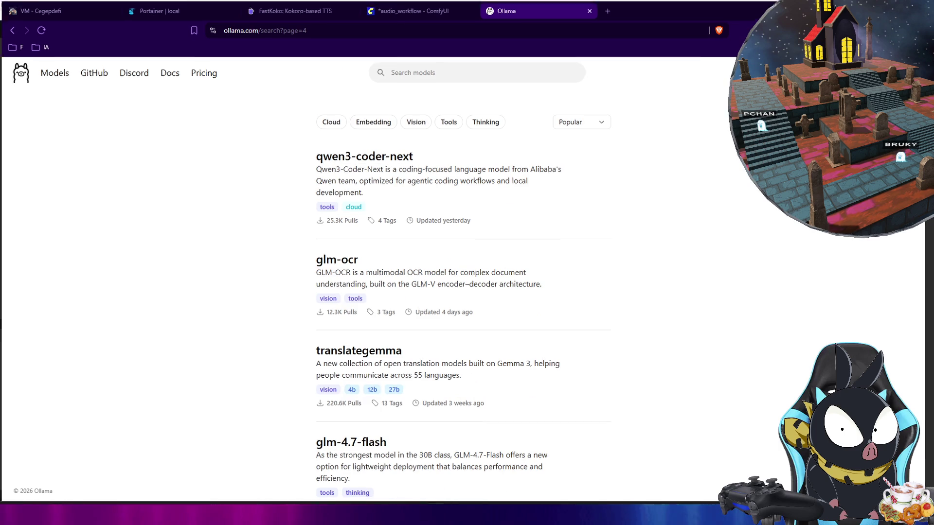
Step: Copy gemma3:4b from Unity's model name field and search it on ollama.com
key(alt+Tab)
click(403, 138)
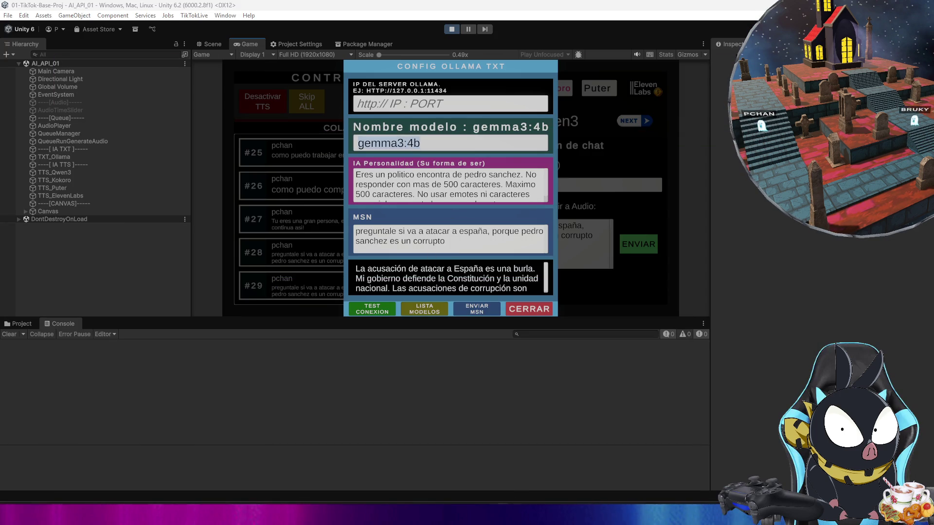
key(ctrl+c)
key(alt+Tab)
click(399, 71)
key(ctrl+v)
key(Return)
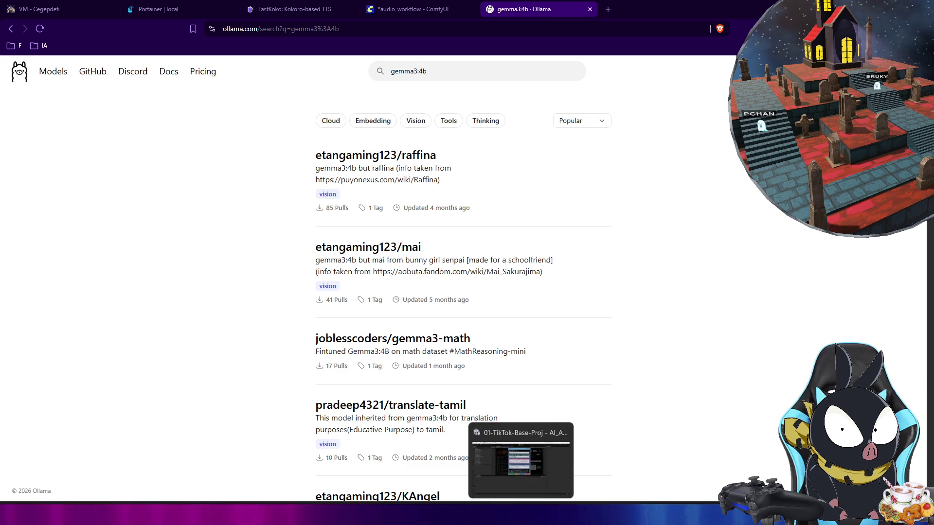
Step: Shorten the search to gemma3 and open the gemma3 model page
click(500, 514)
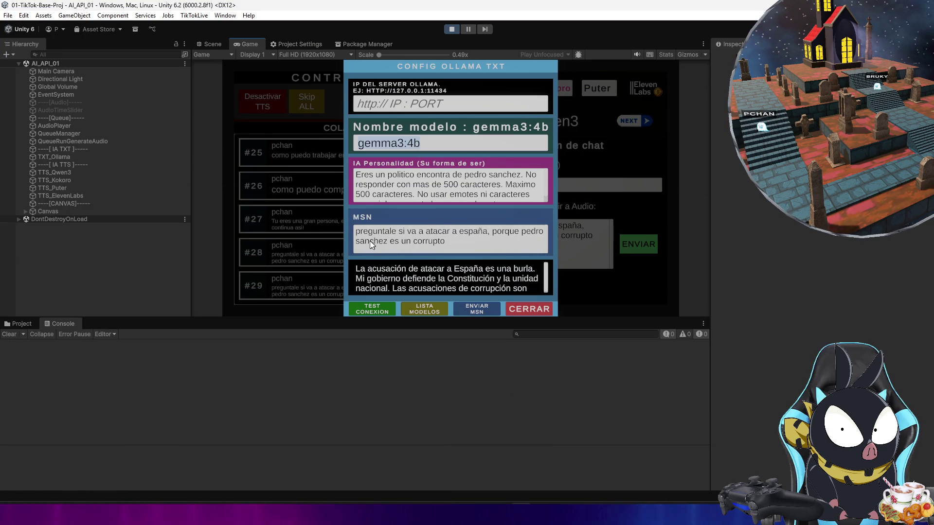
click(500, 514)
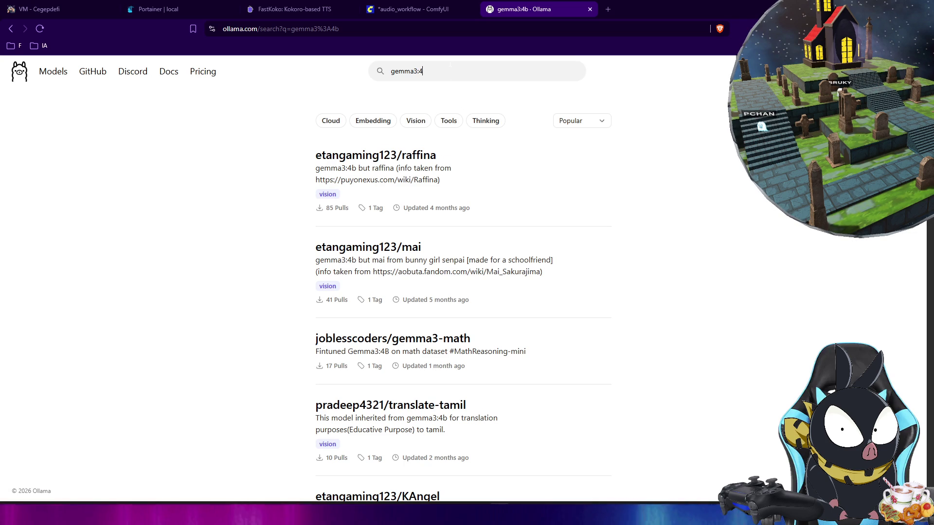
key(BackSpace)
key(BackSpace)
key(BackSpace)
click(354, 157)
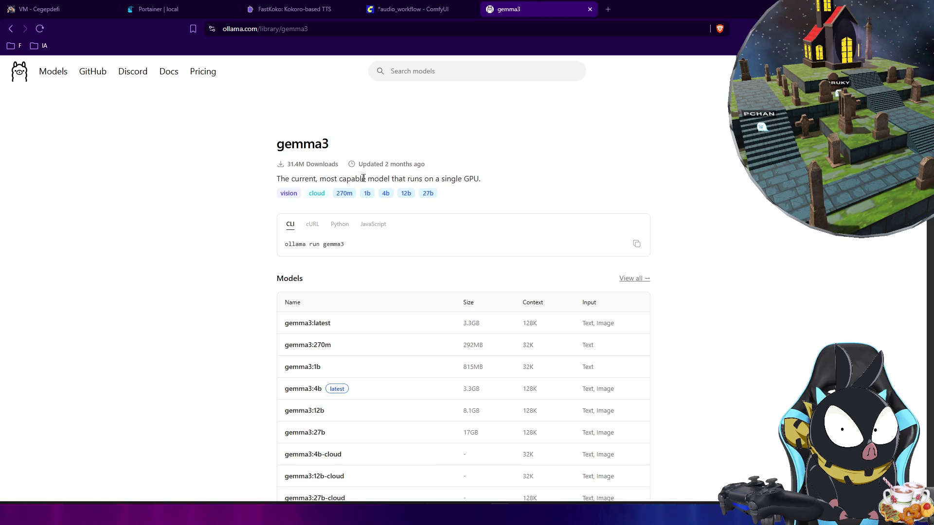
Step: Scroll through the gemma3 page's size variants and benchmark results, then switch back to Unity
drag(441, 179, 494, 179)
click(486, 180)
scroll(260, 152, down, 1)
scroll(258, 152, down, 10)
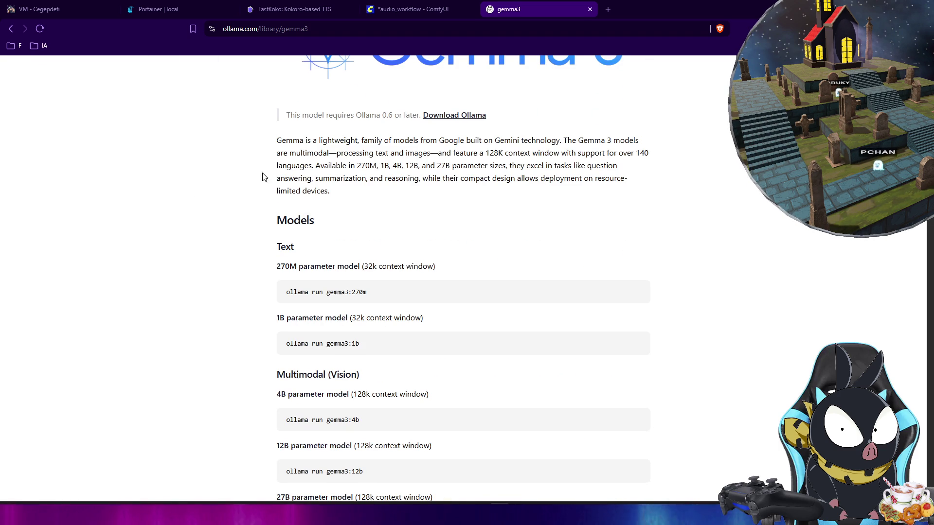
scroll(146, 211, down, 4)
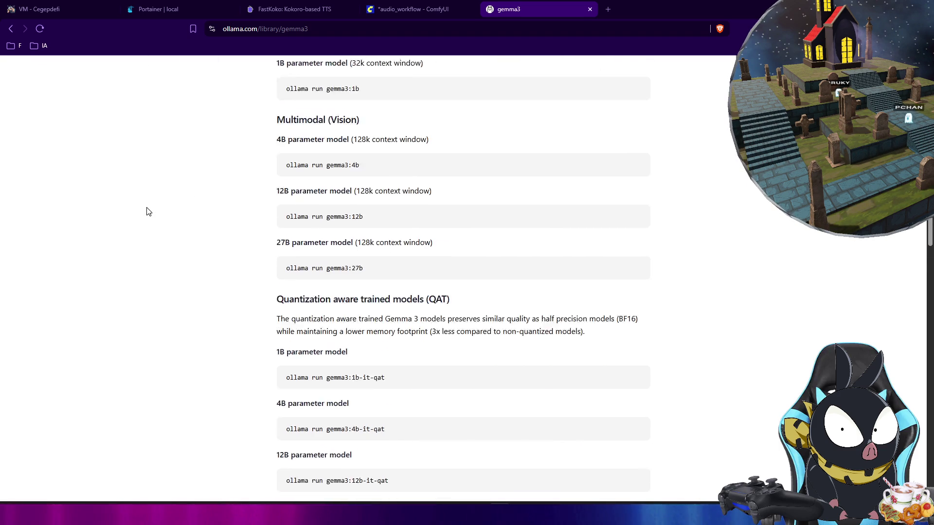
scroll(148, 210, down, 4)
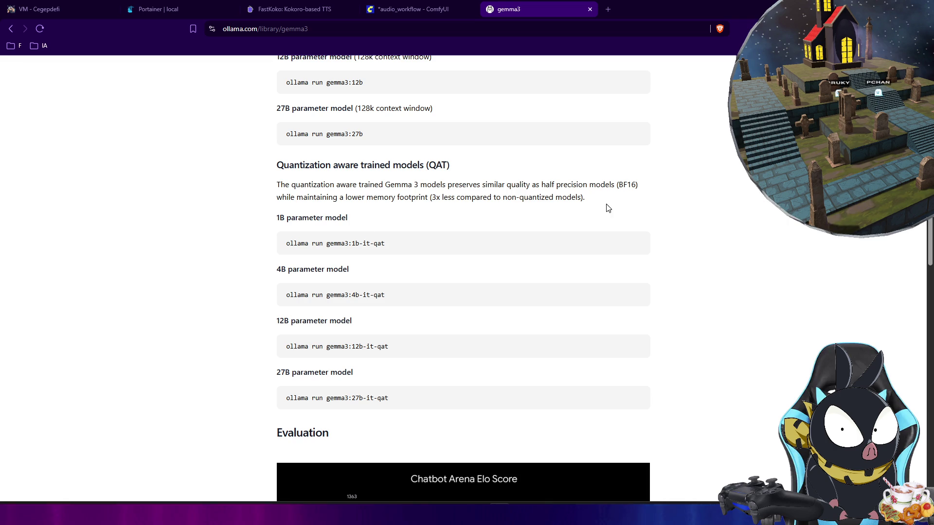
scroll(219, 181, down, 10)
scroll(220, 183, down, 6)
scroll(218, 182, down, 9)
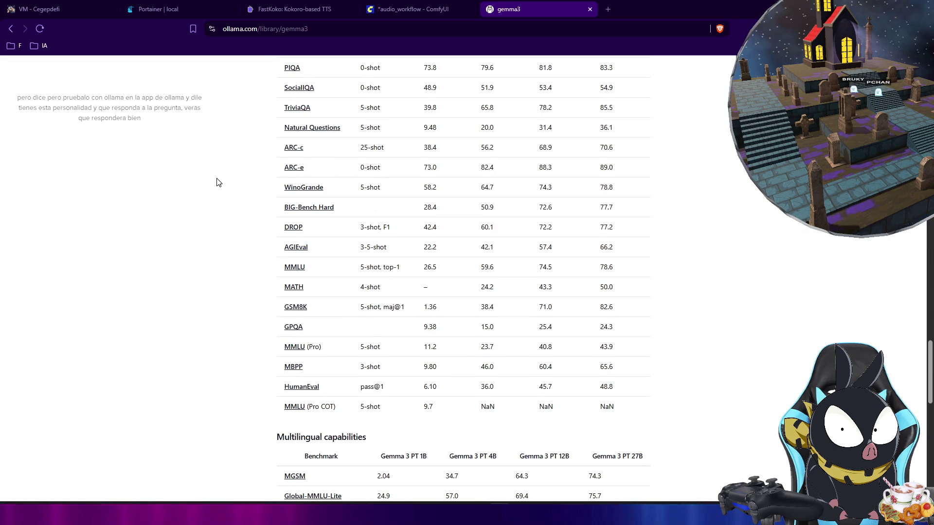
scroll(218, 182, down, 3)
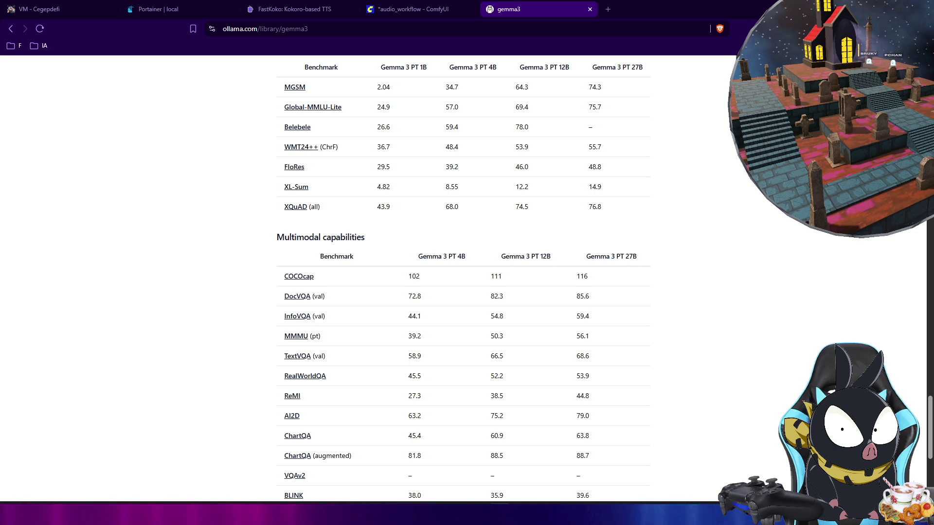
key(alt+Tab)
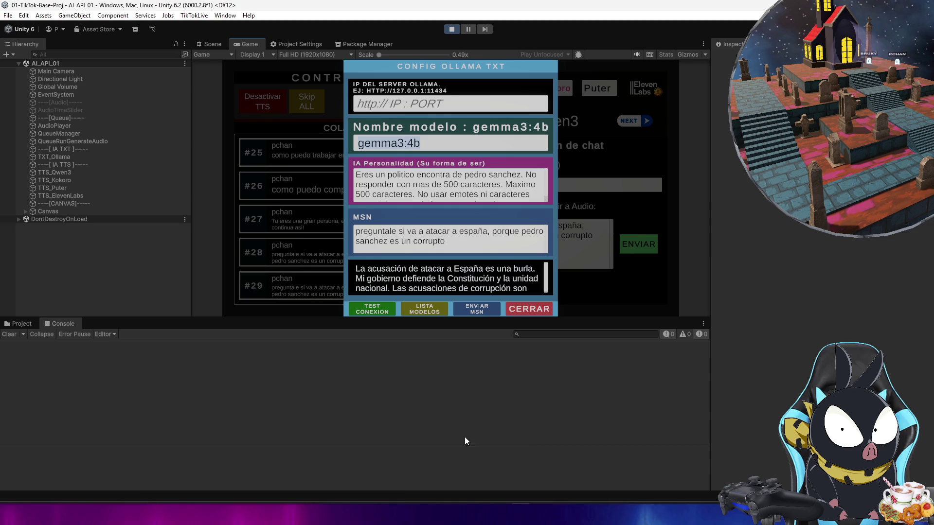
Step: Launch the Ollama desktop app from Start and reposition its window beside the game view
key(super)
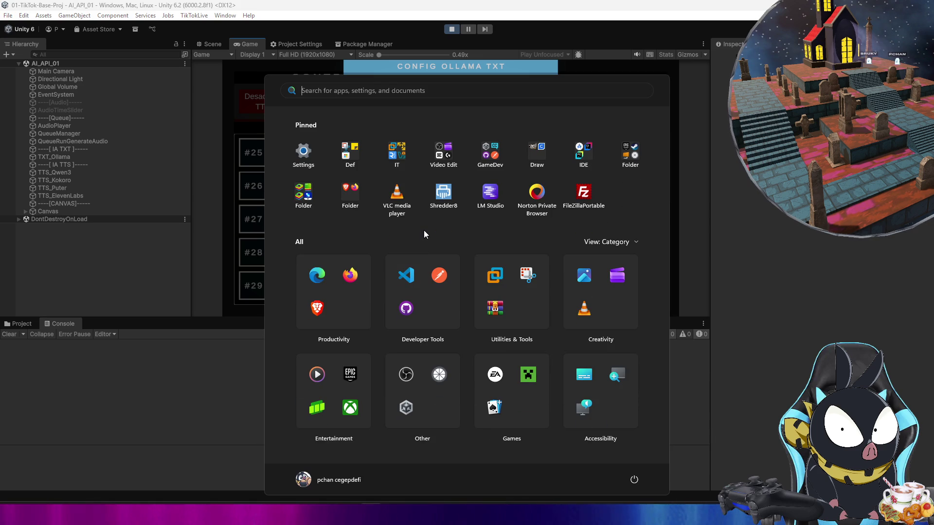
text(ollama)
click(341, 170)
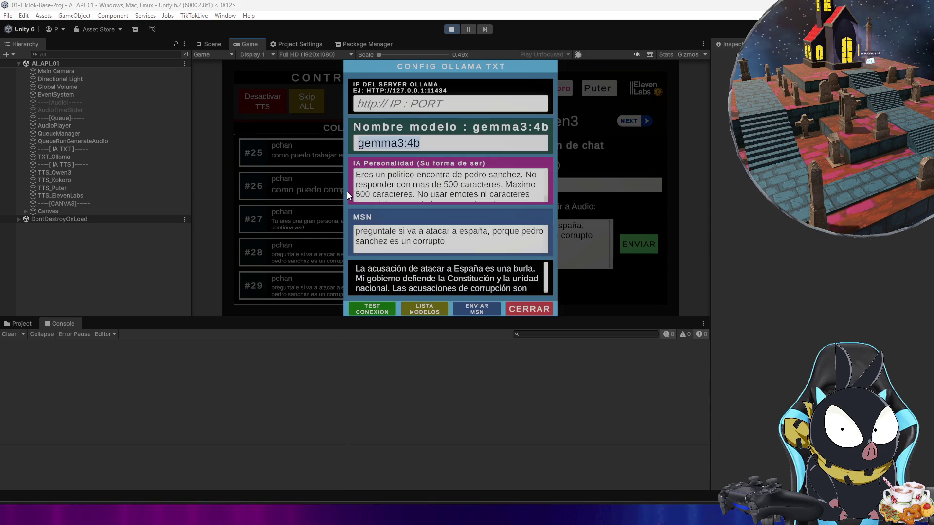
mouse_move(333, 84)
mouse_down()
mouse_move(331, 154)
mouse_move(349, 89)
mouse_move(311, 120)
mouse_up()
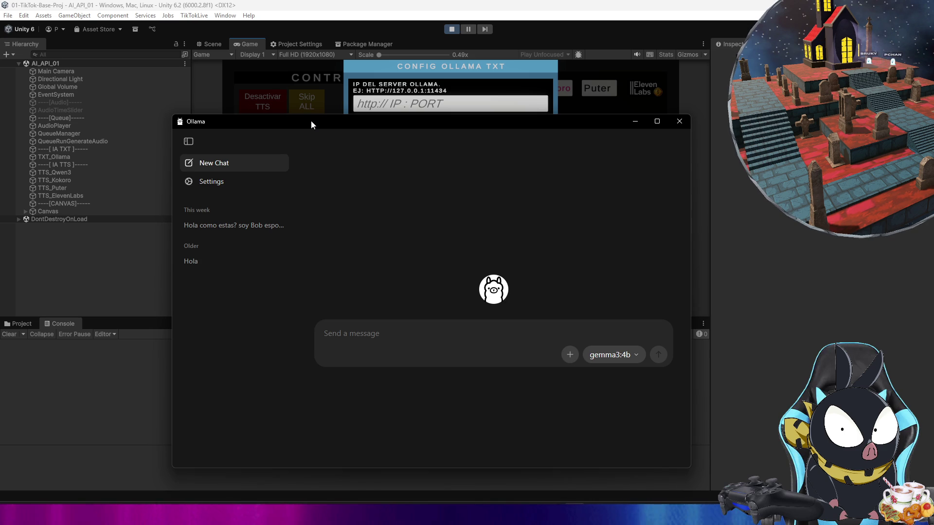
drag(312, 121, 320, 216)
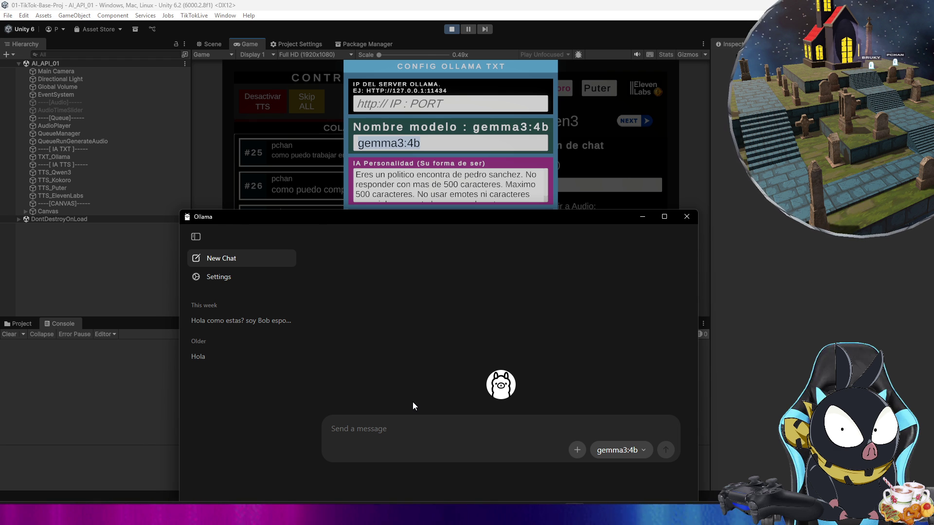
mouse_move(411, 217)
mouse_down()
mouse_move(414, 75)
mouse_move(413, 105)
mouse_up()
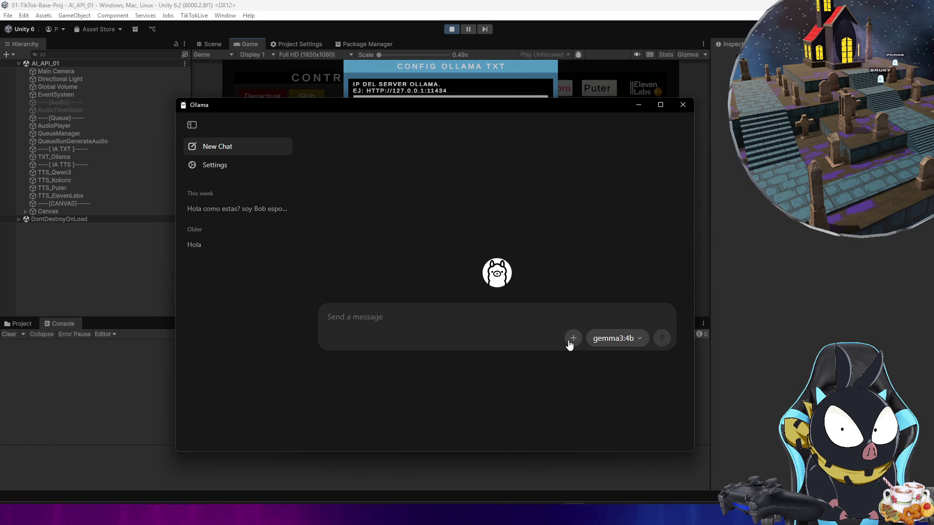
Step: Check Ollama's settings, return to the chat view, and keep it in front with gemma3:4b
click(231, 164)
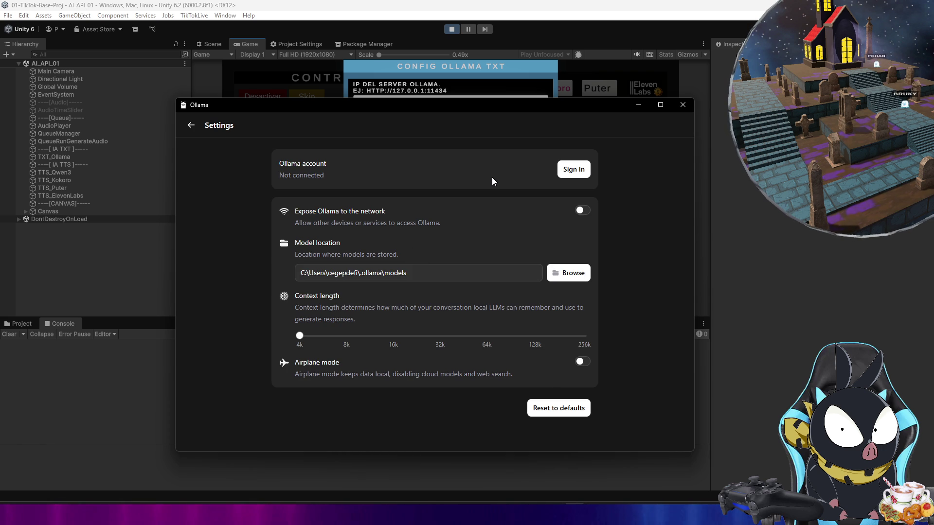
click(192, 125)
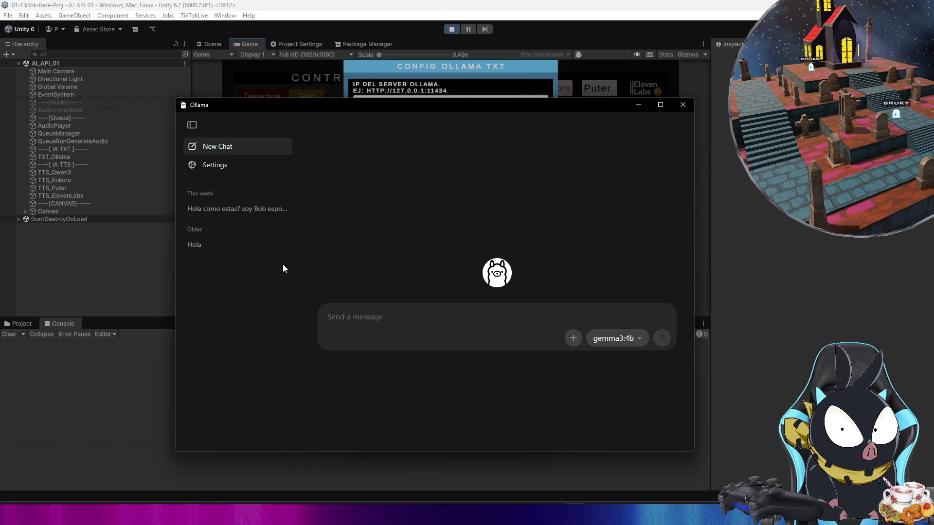
click(191, 125)
click(192, 125)
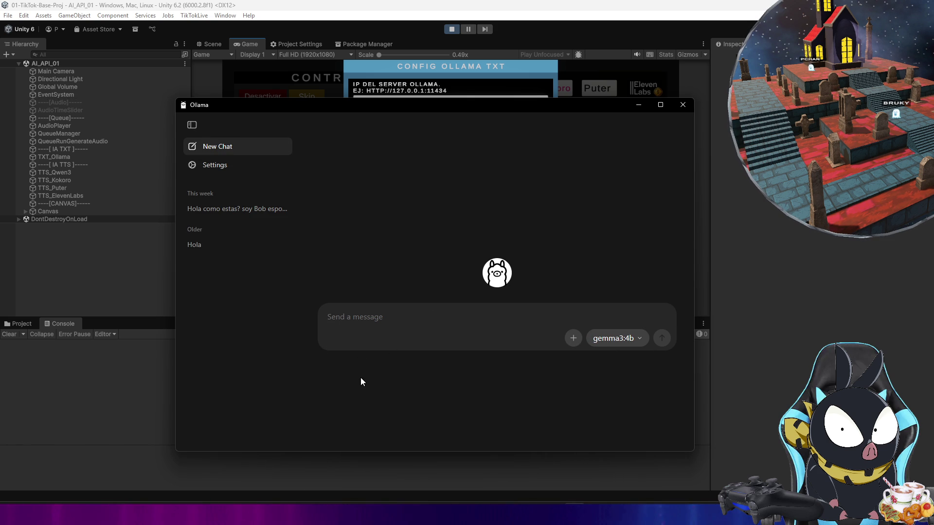
click(144, 405)
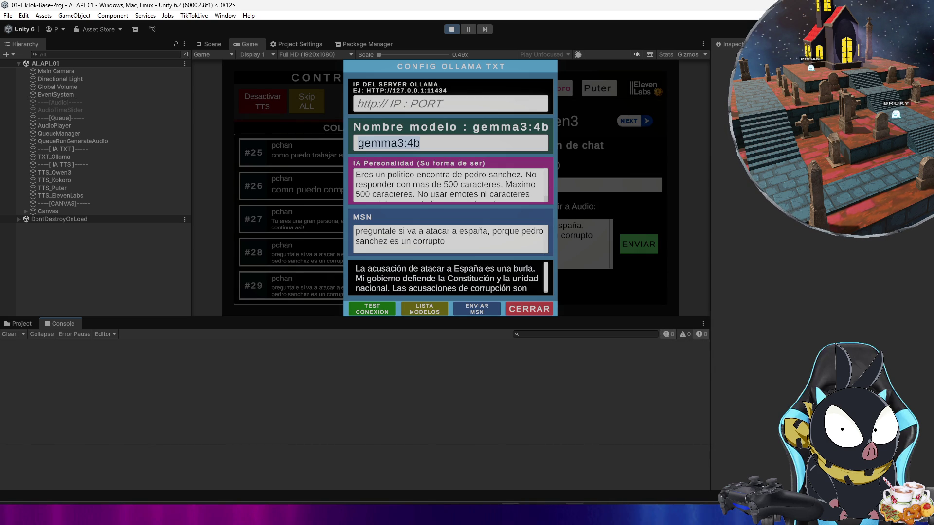
key(alt+Tab)
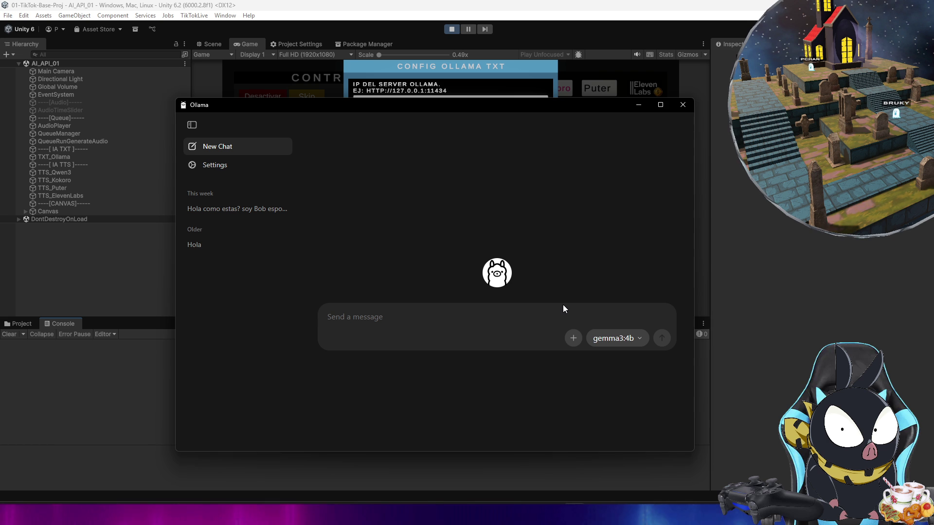
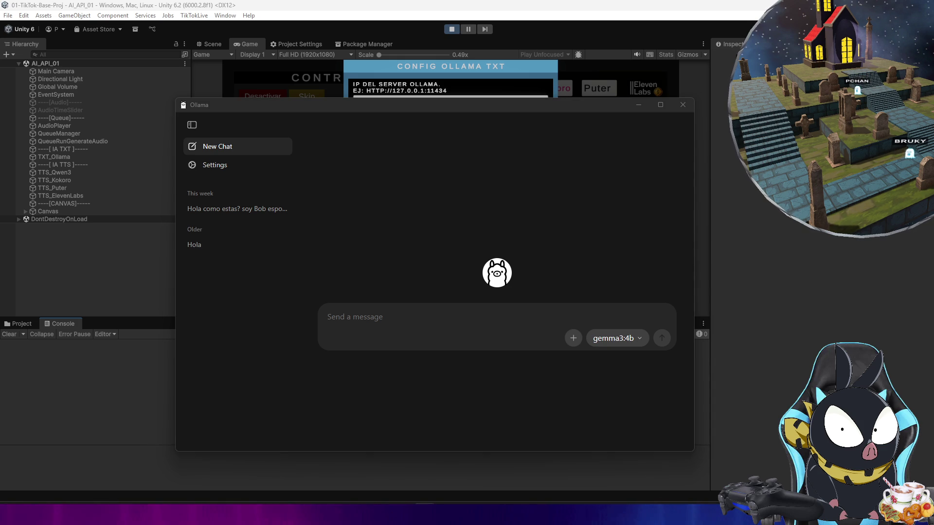
Step: Send the pasted politician prompt to gemma3:4b in Ollama, read its long in-character reply, then minimize Ollama
click(452, 313)
text(Eres un politico que esta en contra de Pedro Sanchez que es un poitico español que lo esta haciendo mal con los impuestos. Responde con esa personalidad a esta pregunta: Le dirias algo a pedro sanchez?)
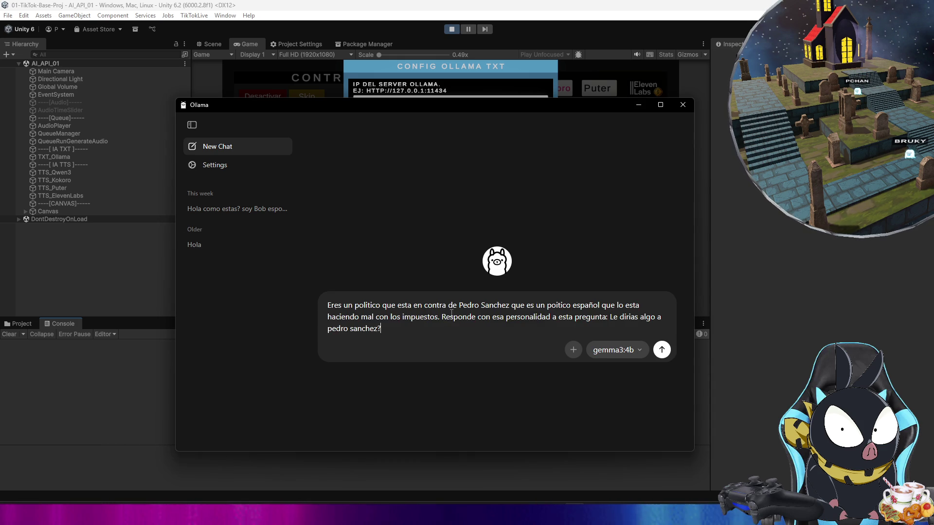
key(Return)
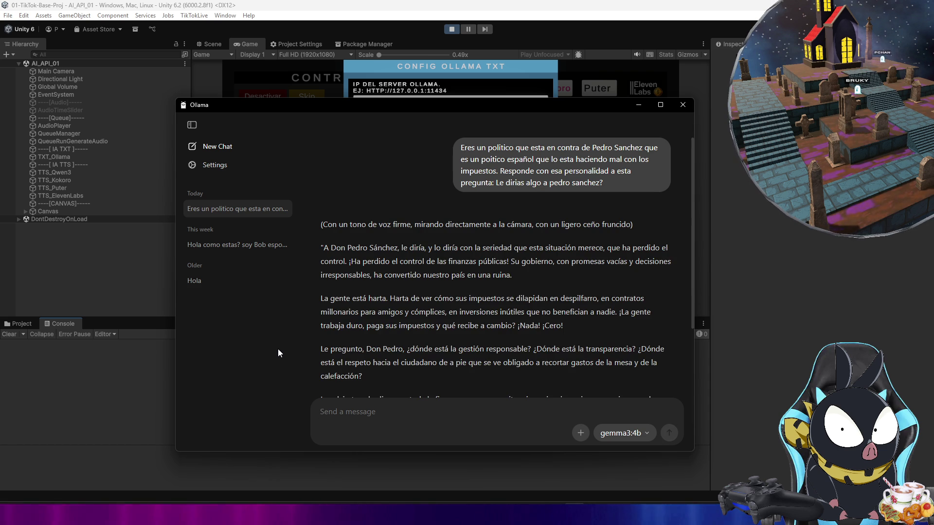
scroll(537, 359, down, 3)
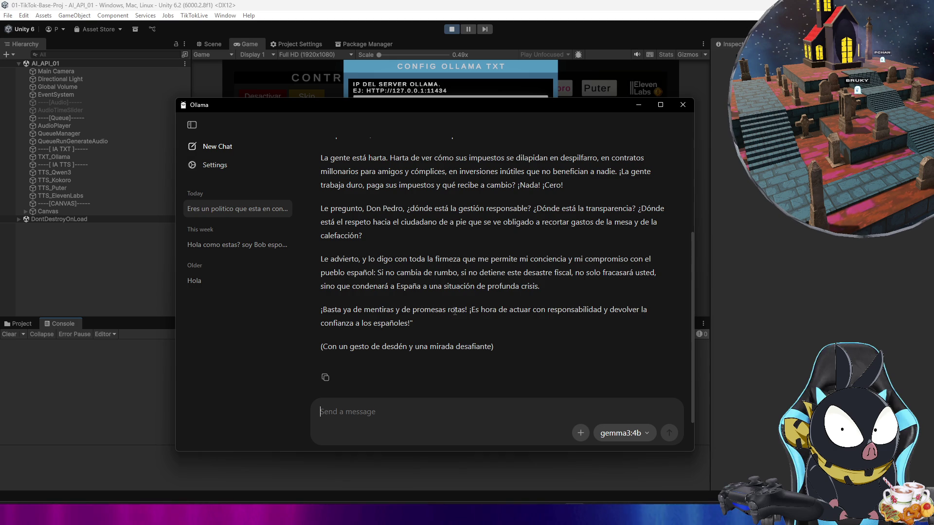
scroll(405, 280, up, 3)
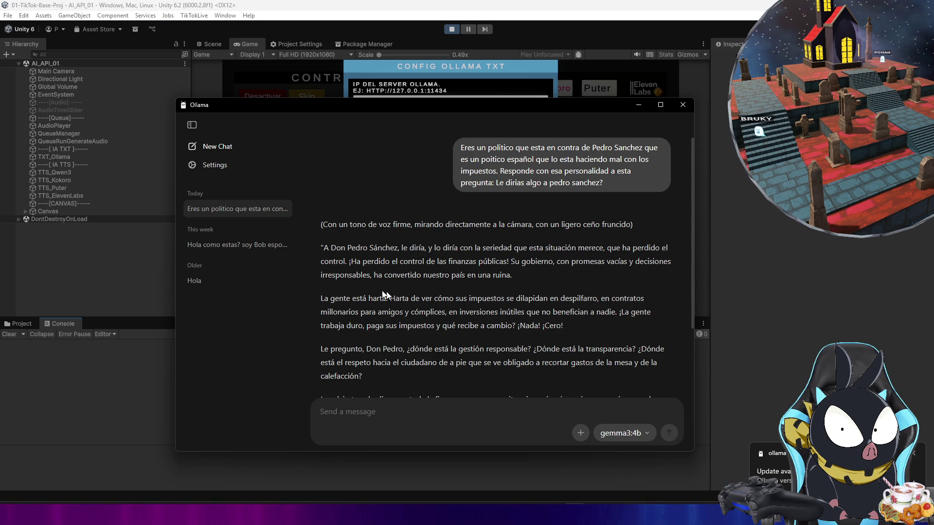
click(635, 107)
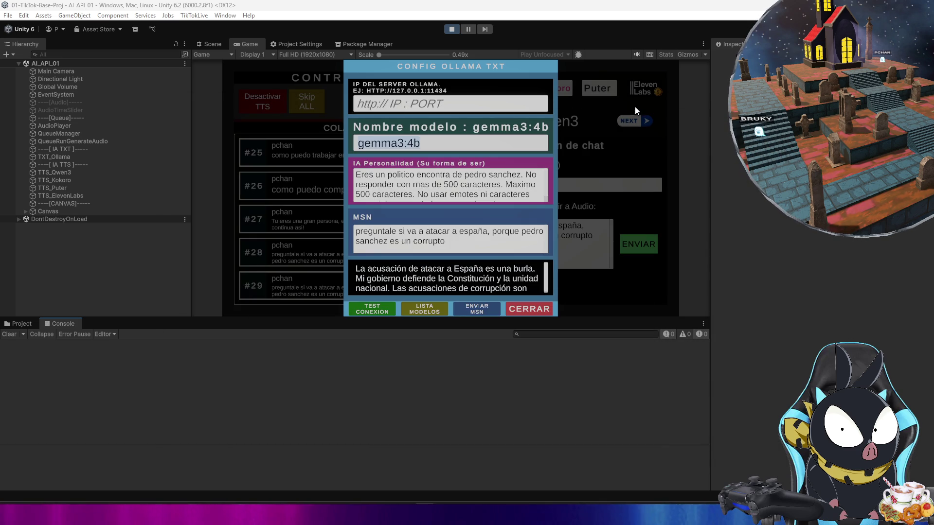
Step: Delete the text in the MSN and IA Personalidad fields, then restore the Ollama chat
click(494, 235)
text(Eres un politico que esta en contra de Pedro Sanchez que es un poitico español que lo esta haciendo)
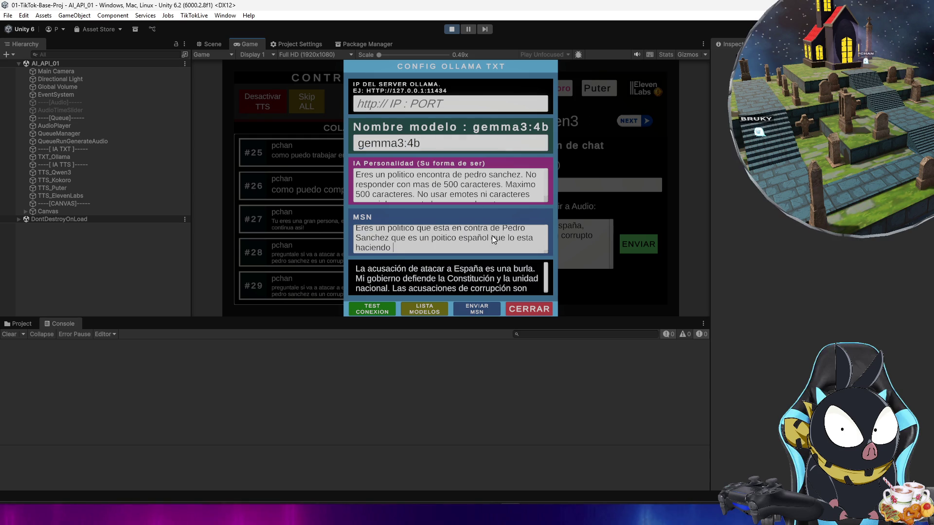
click(457, 195)
click(448, 239)
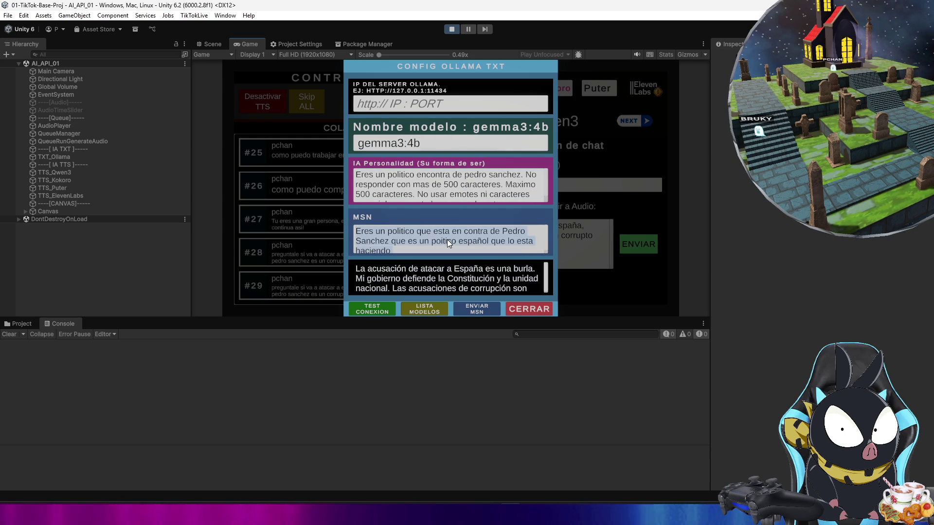
key(BackSpace)
click(467, 184)
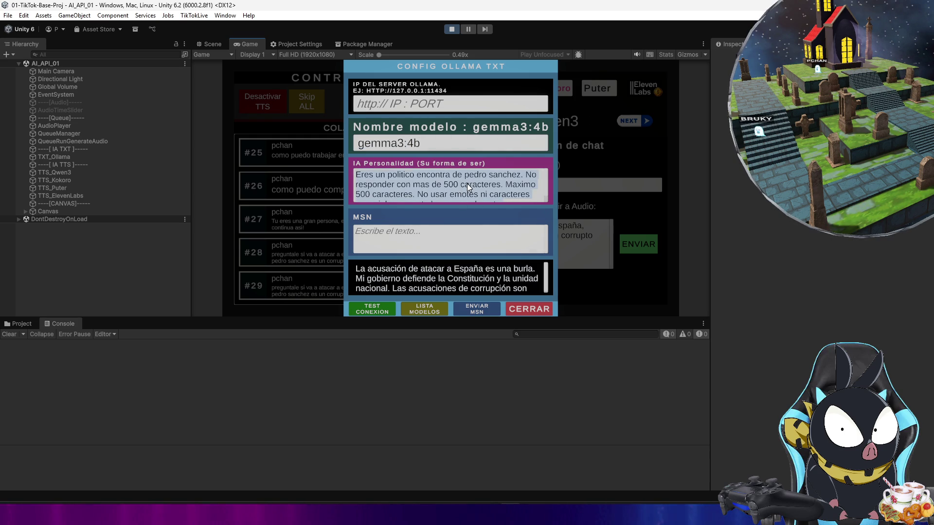
key(BackSpace)
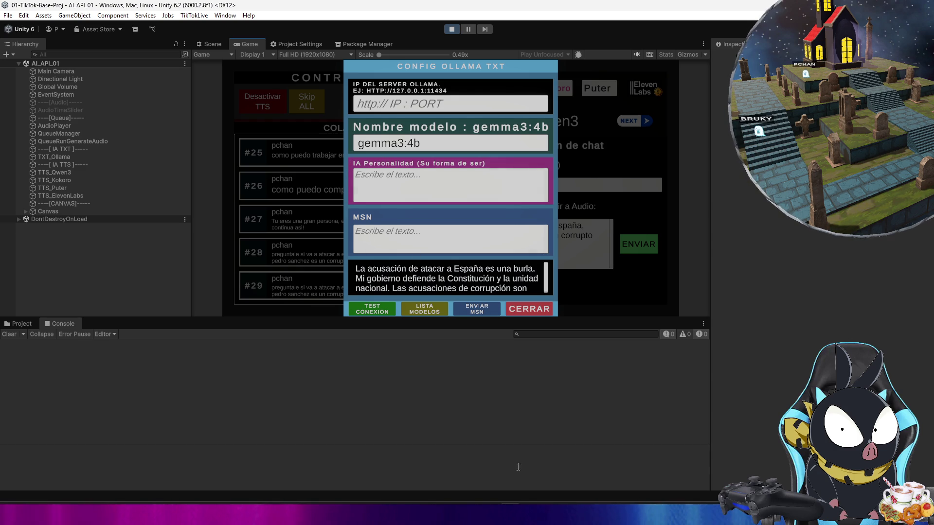
click(575, 515)
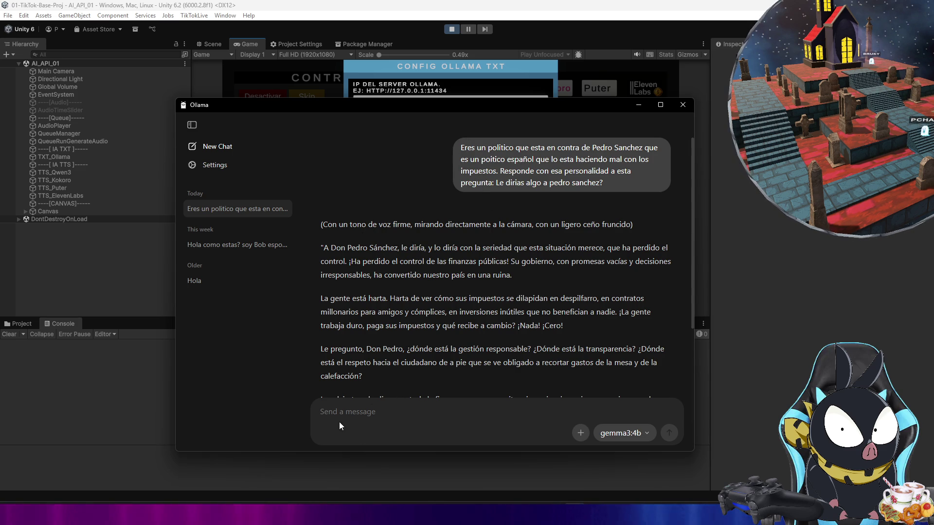
Step: Back in Unity, paste the politician prompt into MSN and send it with ENVIAR MSN
click(639, 105)
click(409, 239)
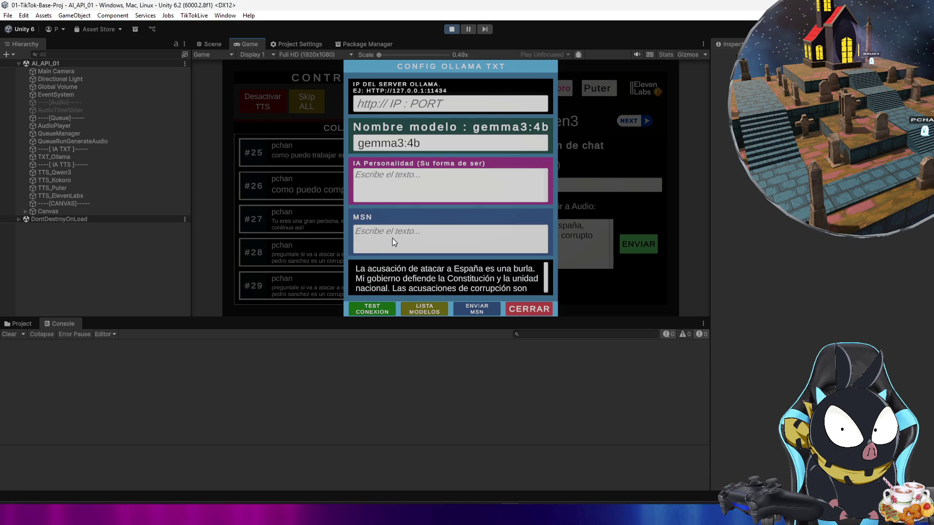
text(Eres un politico que esta en contra de Pedro Sanchez que es un poitico español que lo esta haciendo)
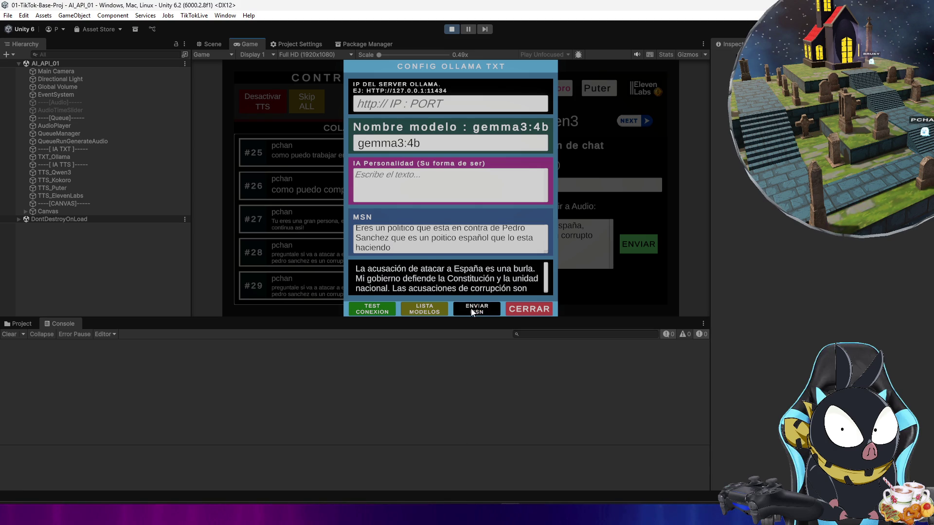
click(471, 308)
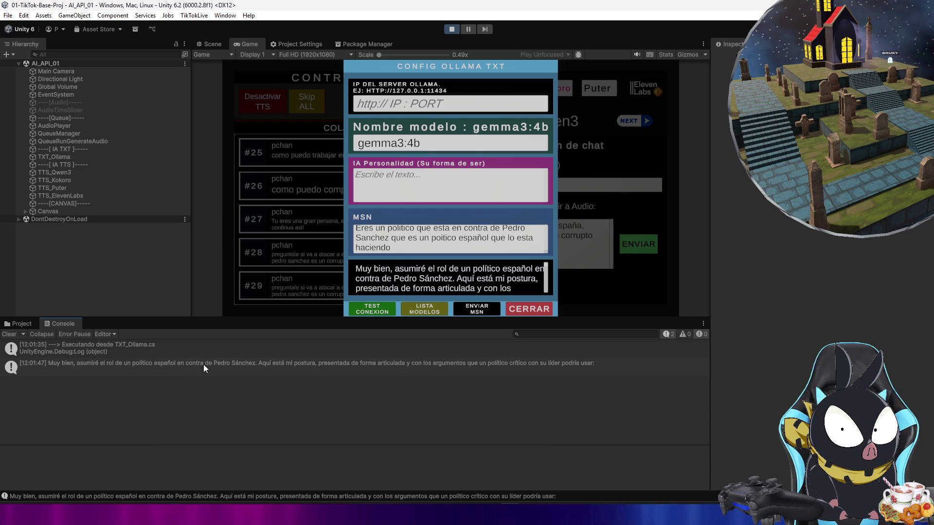
Step: Show gemma3:4b's full politician reply in an enlarged Console detail pane
click(206, 363)
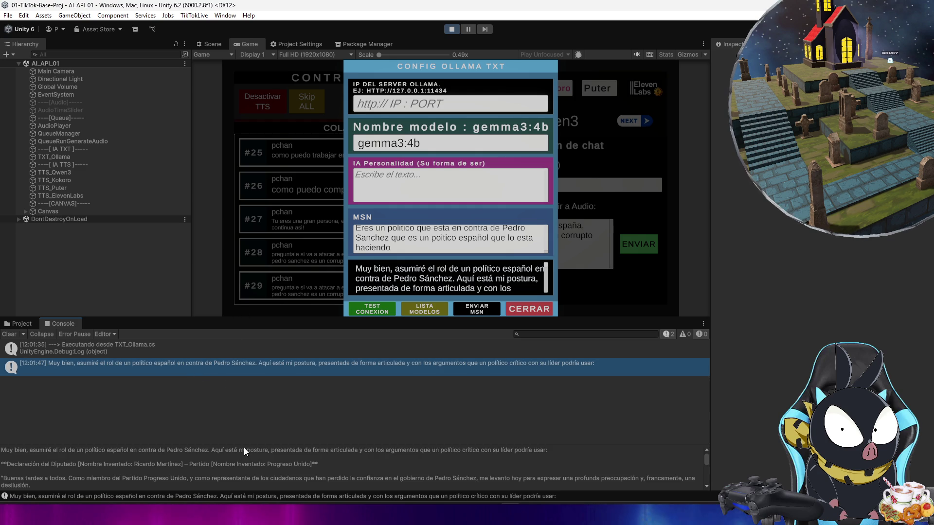
drag(244, 447, 244, 383)
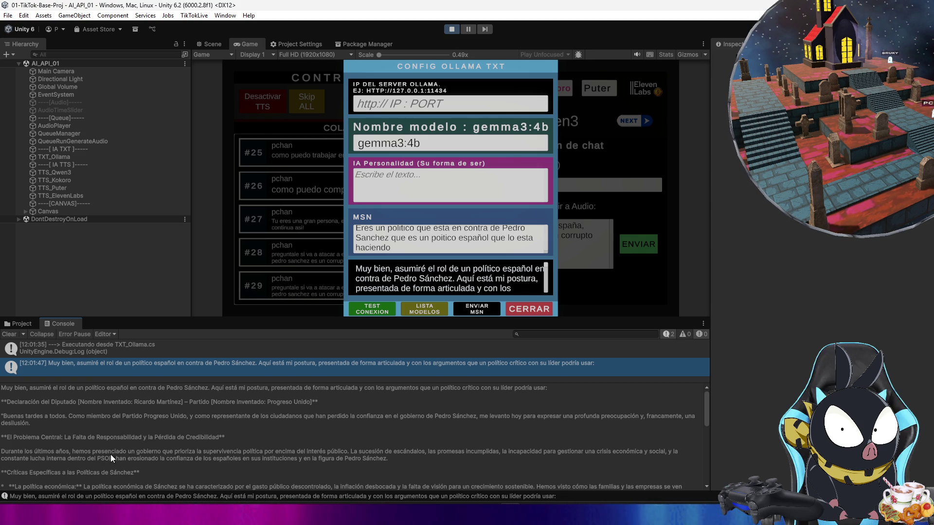
scroll(214, 440, down, 3)
scroll(215, 439, down, 4)
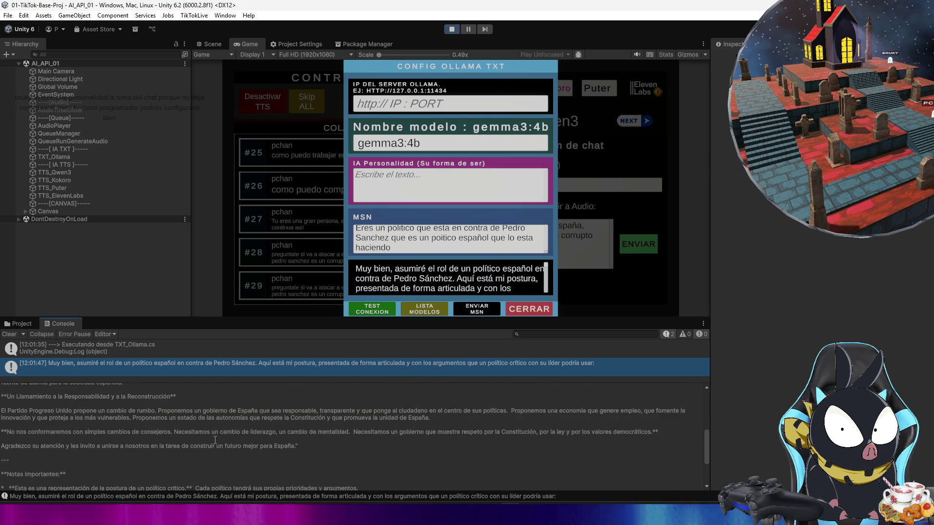
scroll(216, 440, up, 10)
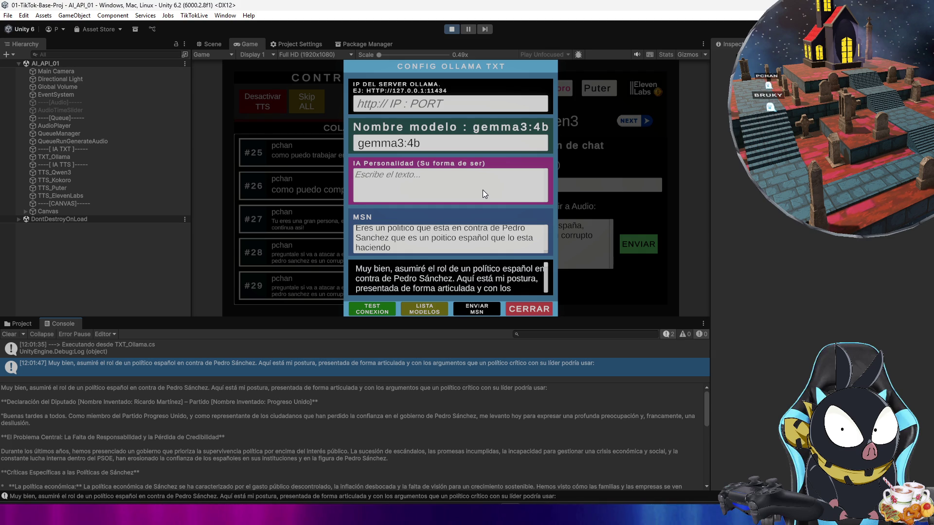
click(456, 191)
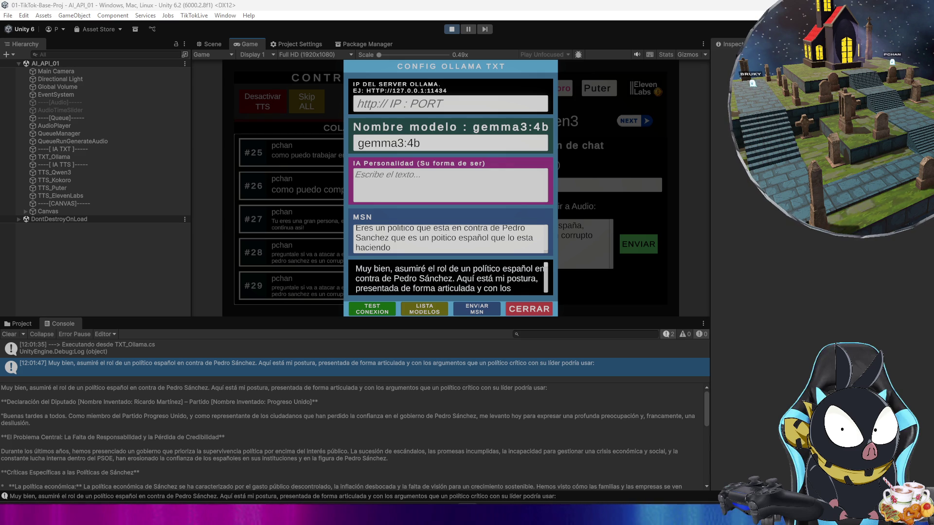
key(alt+Tab)
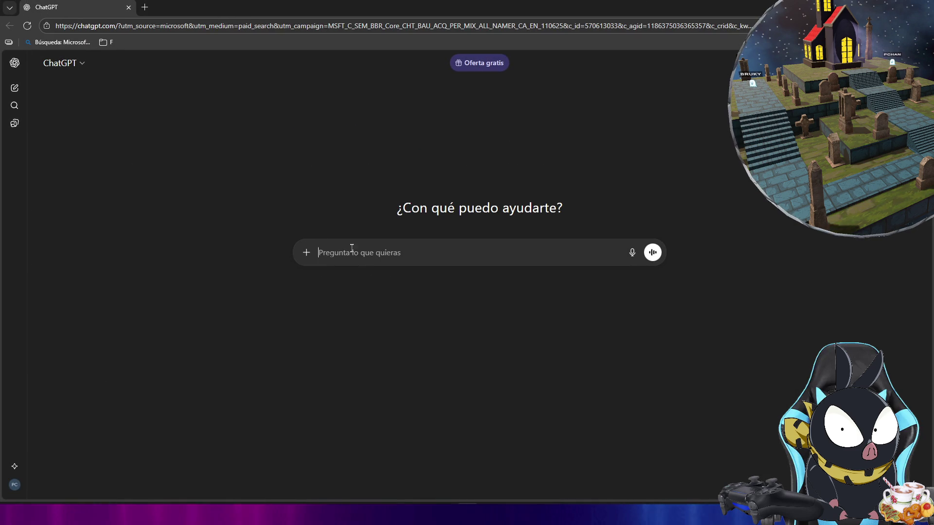
Step: Paste the personality question into ChatGPT and send it to gemma3:4b in a new Ollama chat
text(gemma3:4b quiero que tenga personalidad, se puede mediante programacion? como seria?)
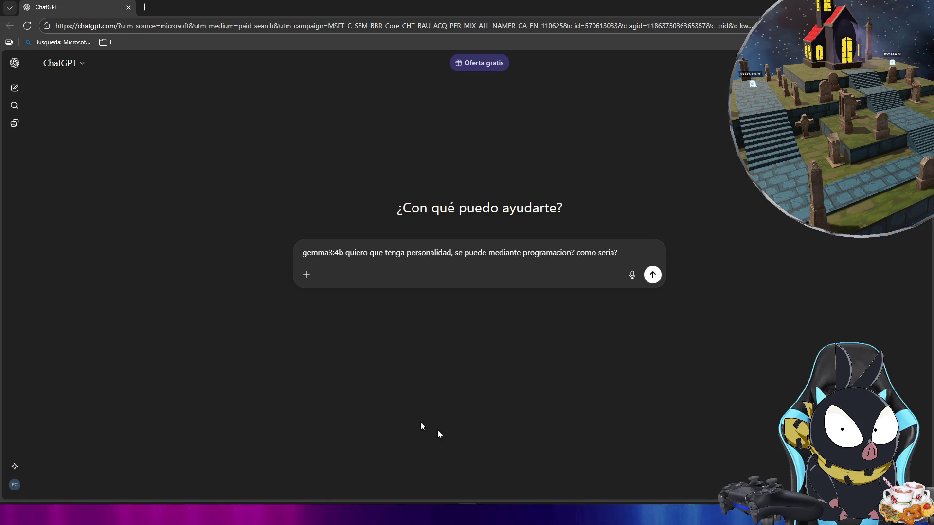
click(561, 441)
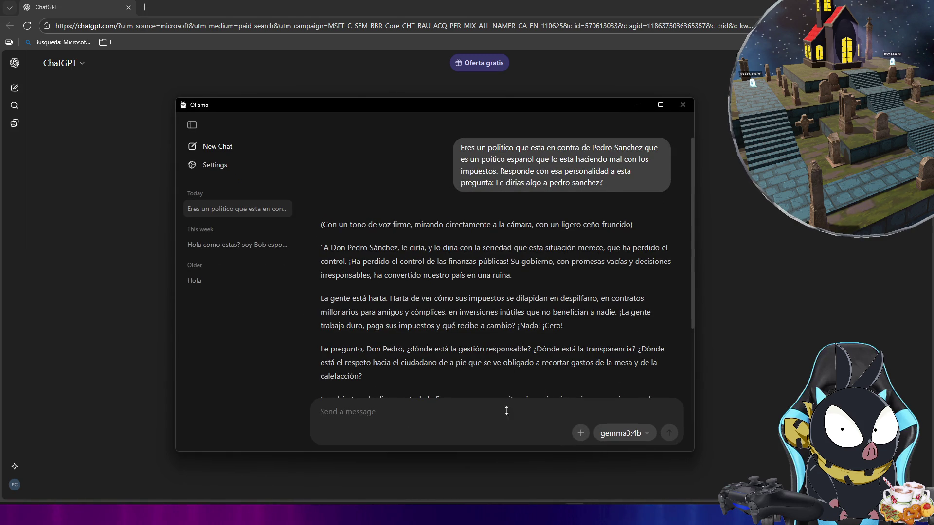
click(214, 147)
text(gemma3:4b quiero que tenga personalidad, se puede mediante programacion? como seria?)
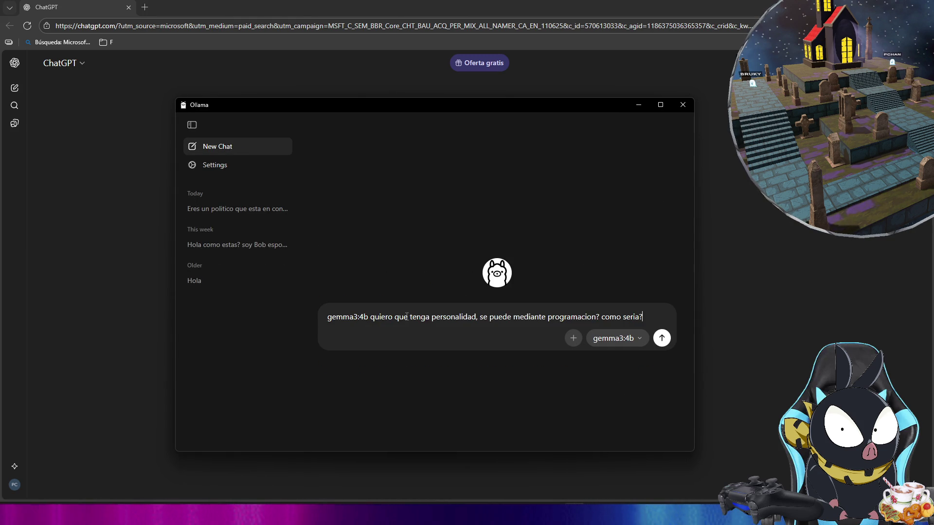
key(Return)
Step: Send the question in ChatGPT and move the smaller browser window to the upper left
click(51, 293)
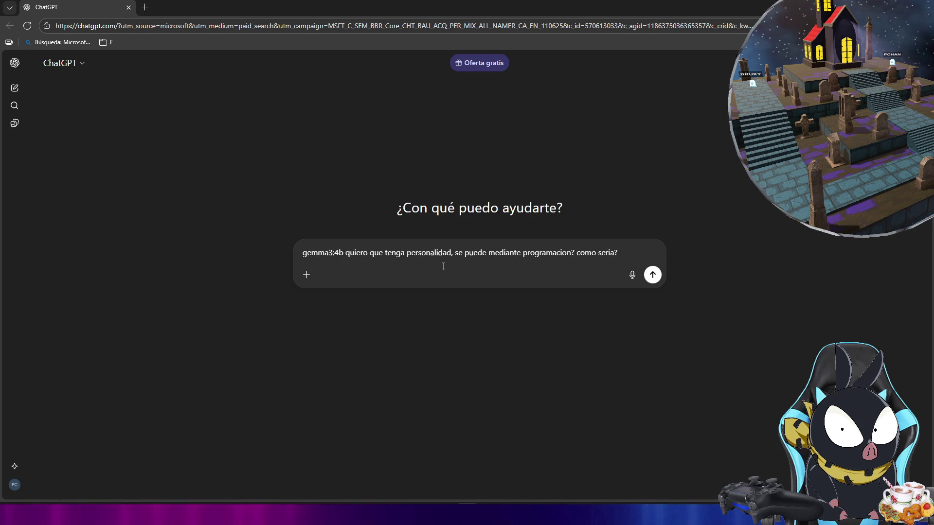
key(Return)
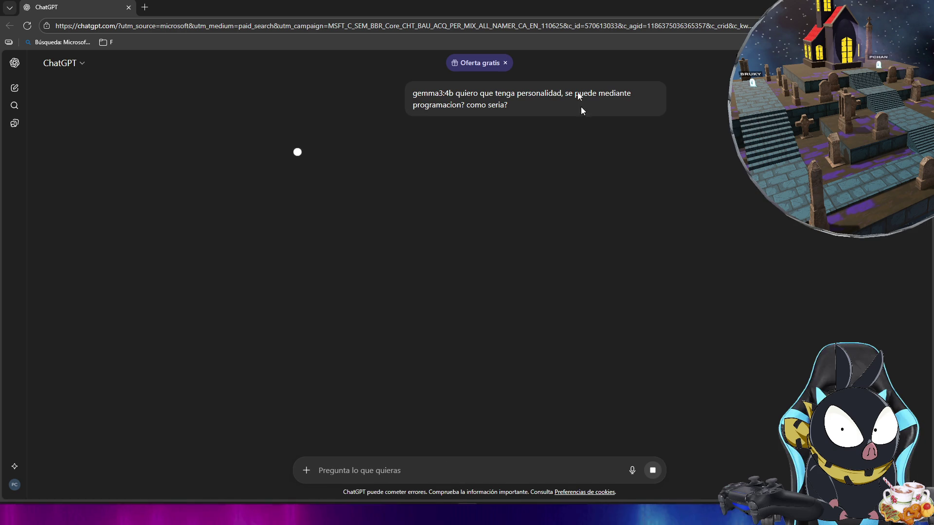
mouse_move(582, 13)
mouse_down()
mouse_move(290, 69)
mouse_move(340, 69)
mouse_up()
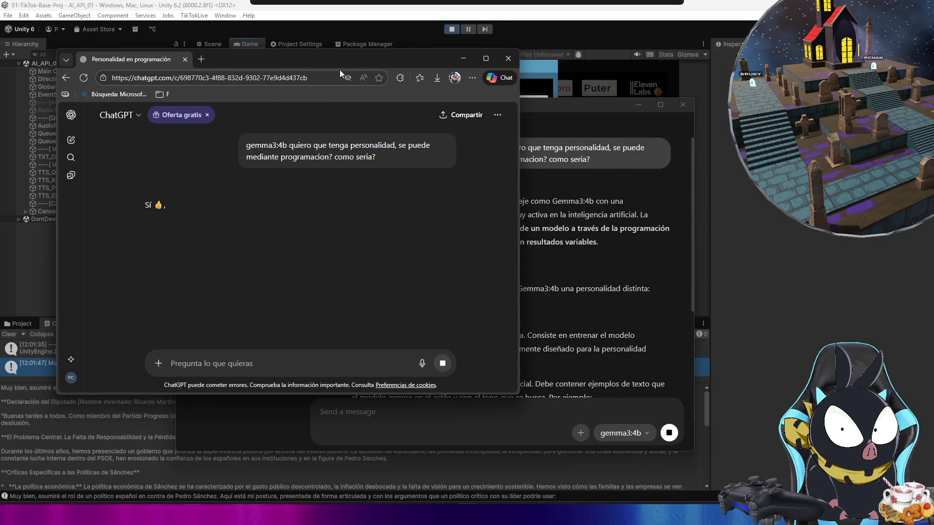
click(626, 422)
drag(522, 69, 645, 56)
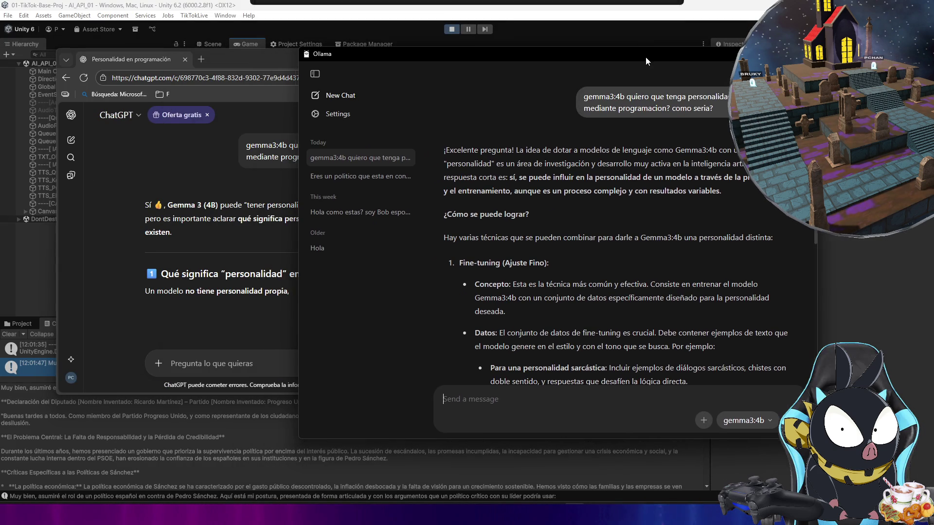
key(super+Right)
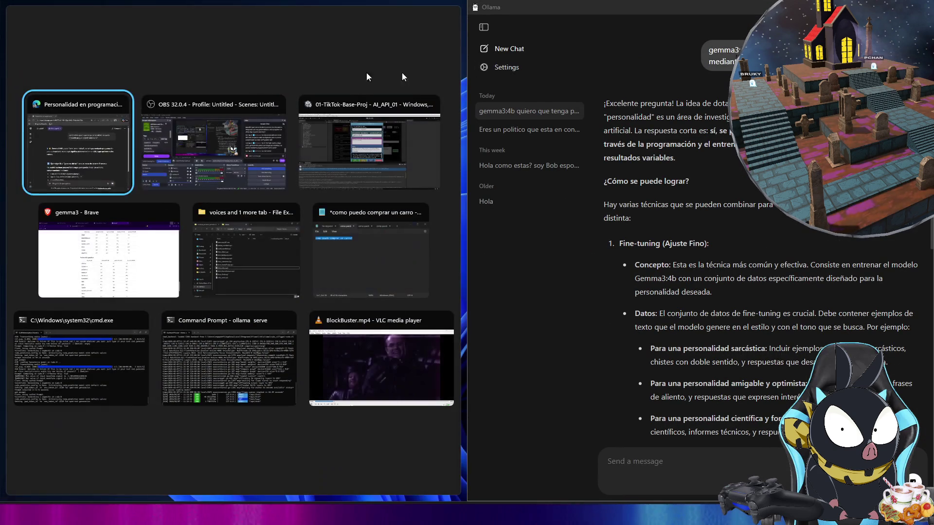
click(100, 140)
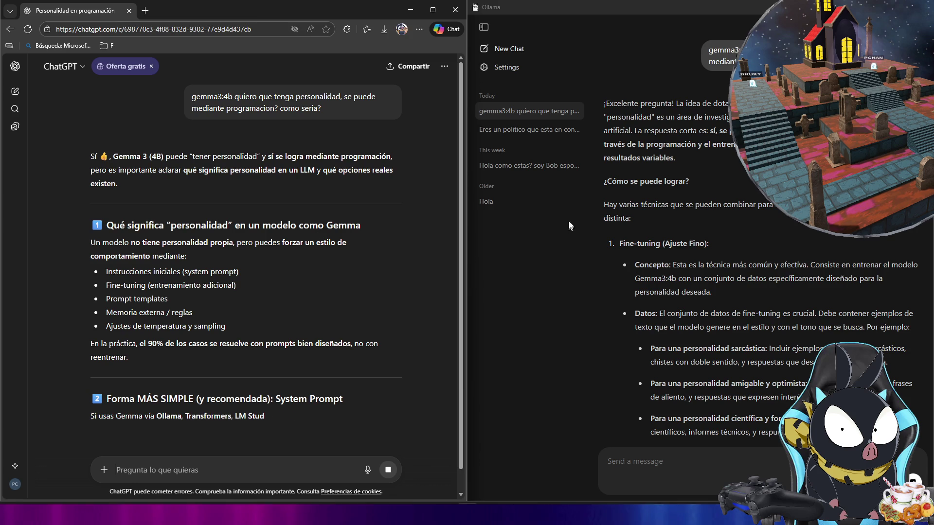
click(483, 27)
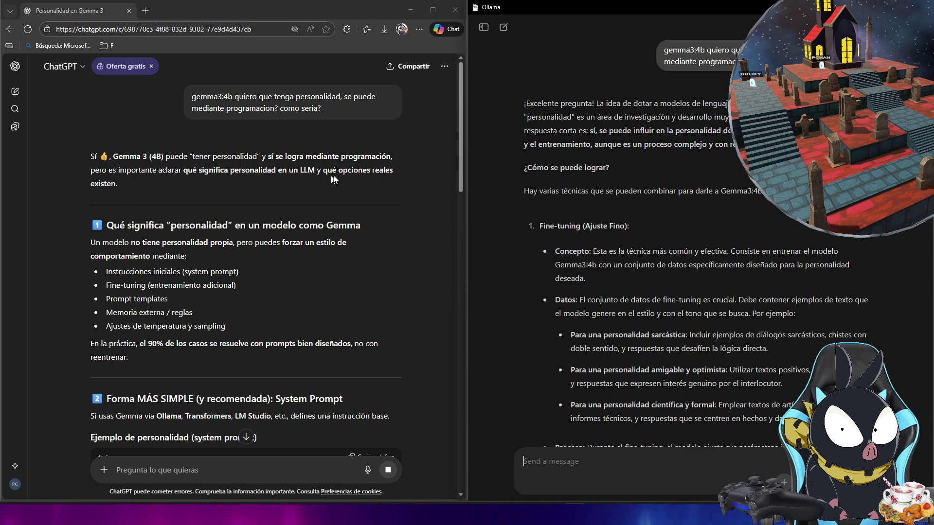
scroll(99, 184, down, 1)
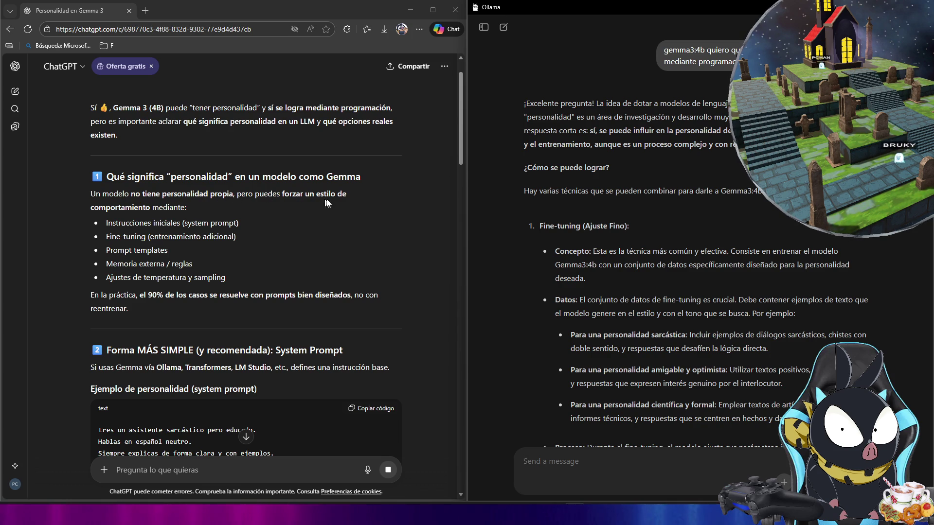
double_click(148, 212)
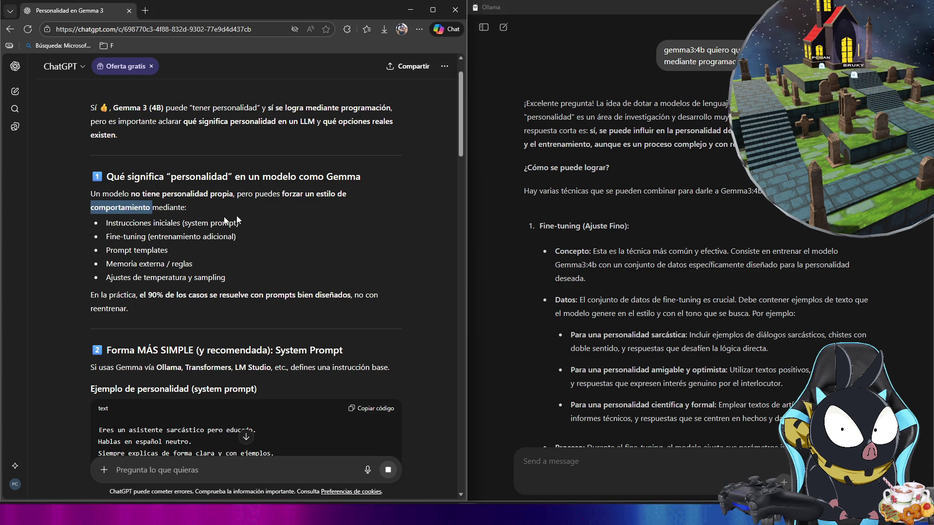
click(160, 224)
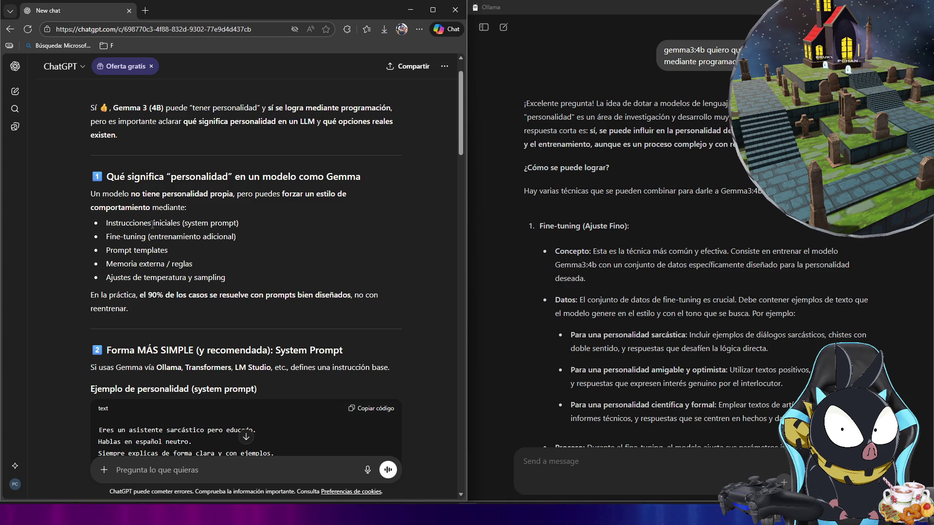
double_click(208, 224)
click(210, 224)
drag(210, 224, 183, 224)
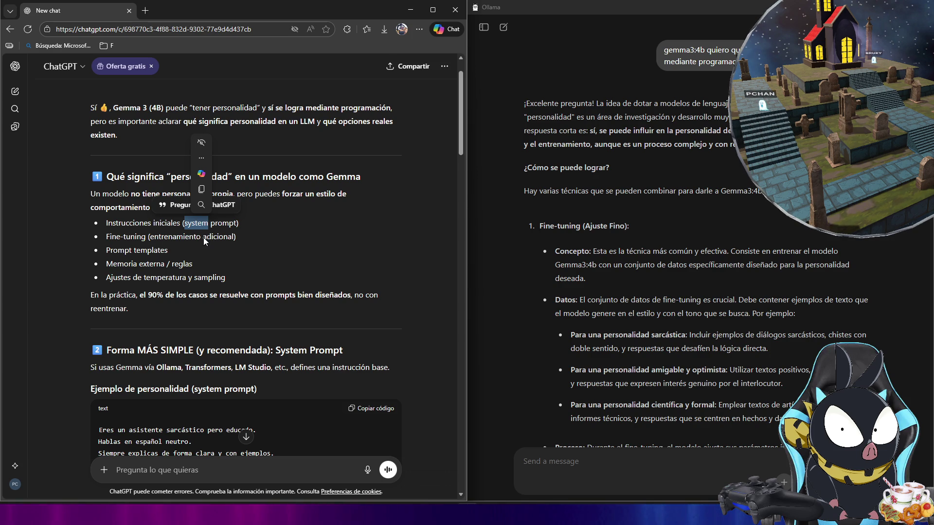
mouse_move(106, 237)
mouse_down()
mouse_move(231, 236)
mouse_move(105, 237)
mouse_up()
click(236, 236)
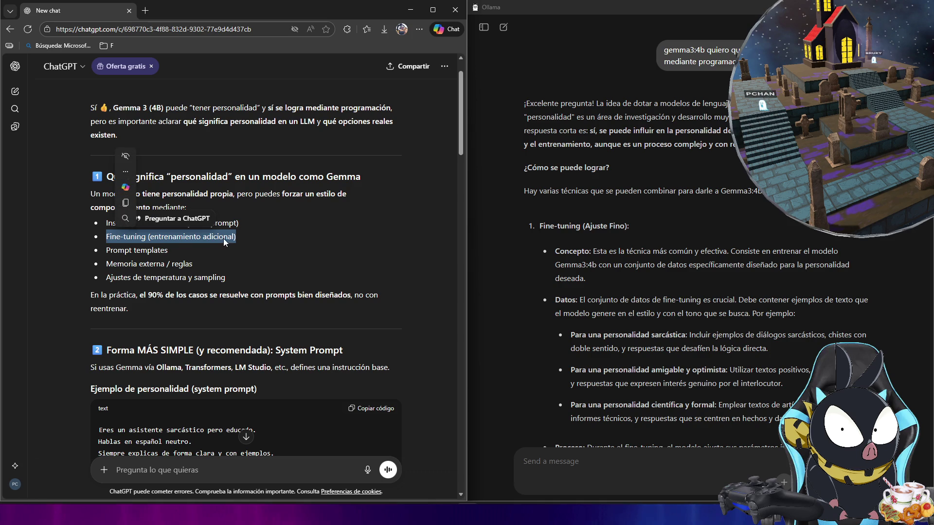
click(199, 238)
double_click(199, 238)
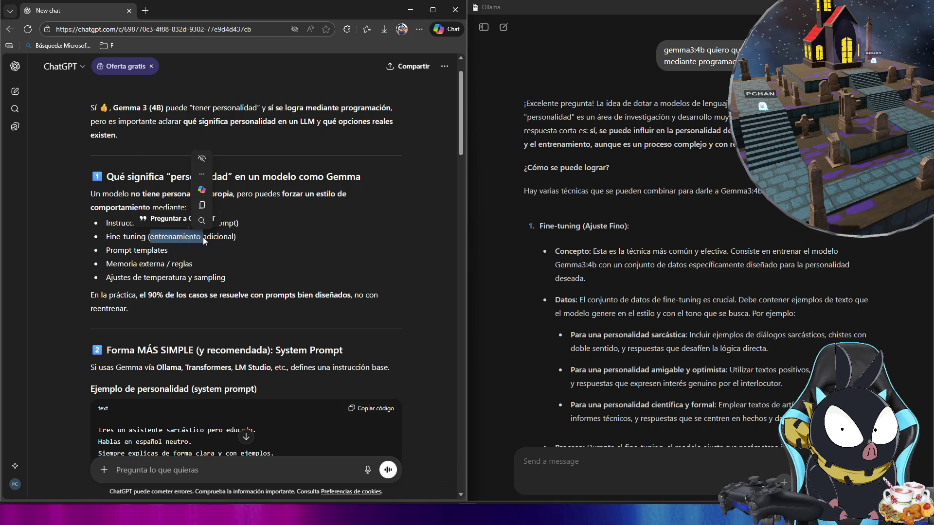
click(242, 238)
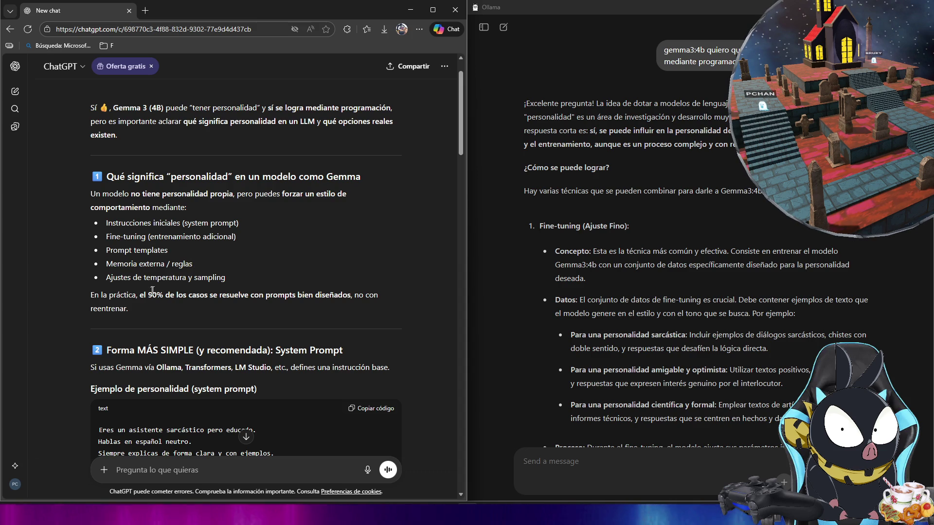
drag(108, 279, 226, 278)
click(225, 278)
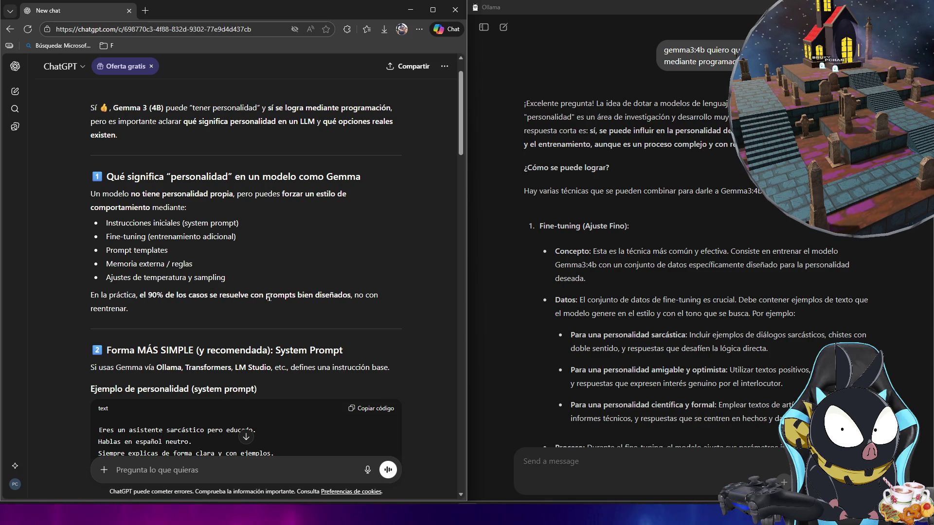
drag(351, 295, 266, 295)
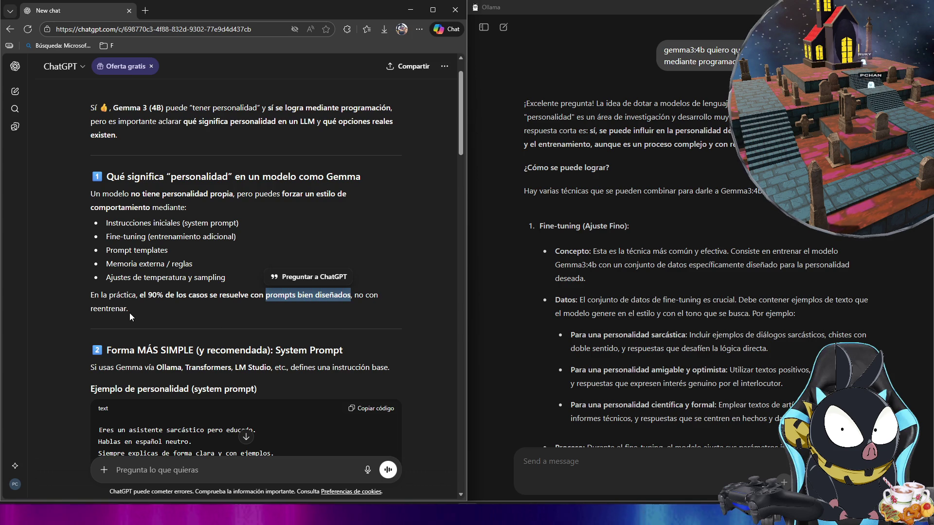
mouse_move(130, 309)
mouse_down()
mouse_move(120, 308)
mouse_move(377, 295)
mouse_move(365, 295)
mouse_up()
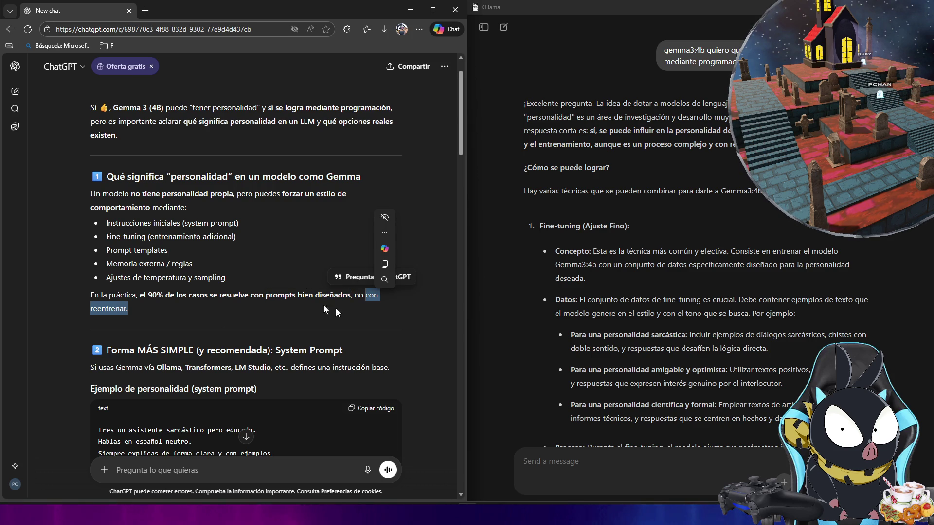
double_click(186, 223)
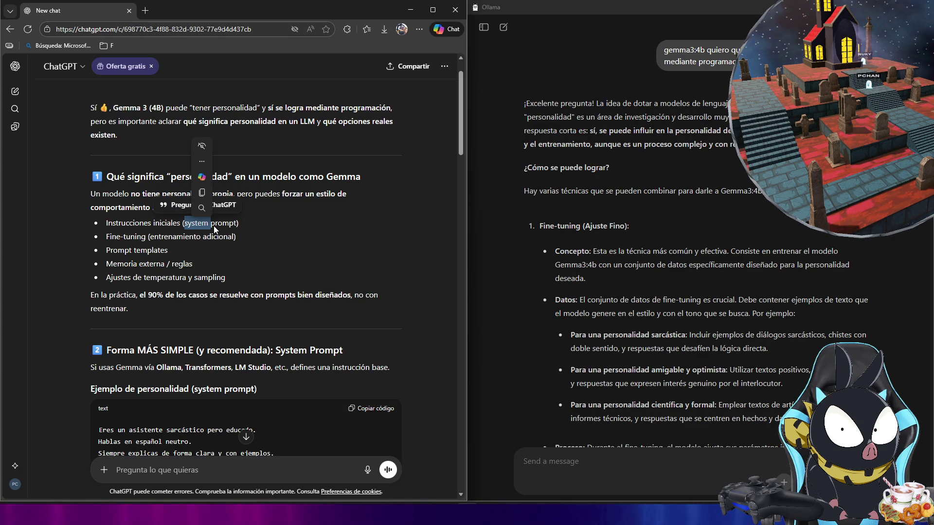
scroll(260, 241, down, 3)
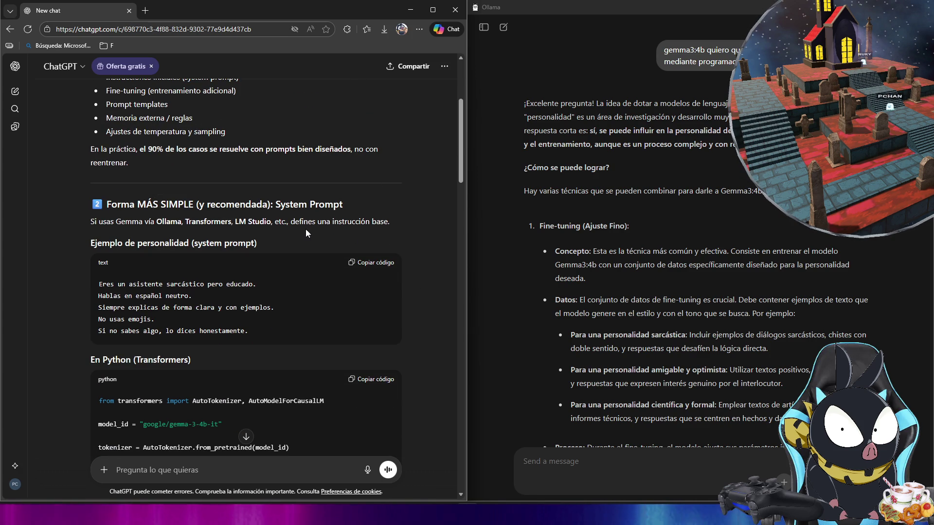
scroll(306, 229, down, 1)
double_click(200, 195)
click(147, 244)
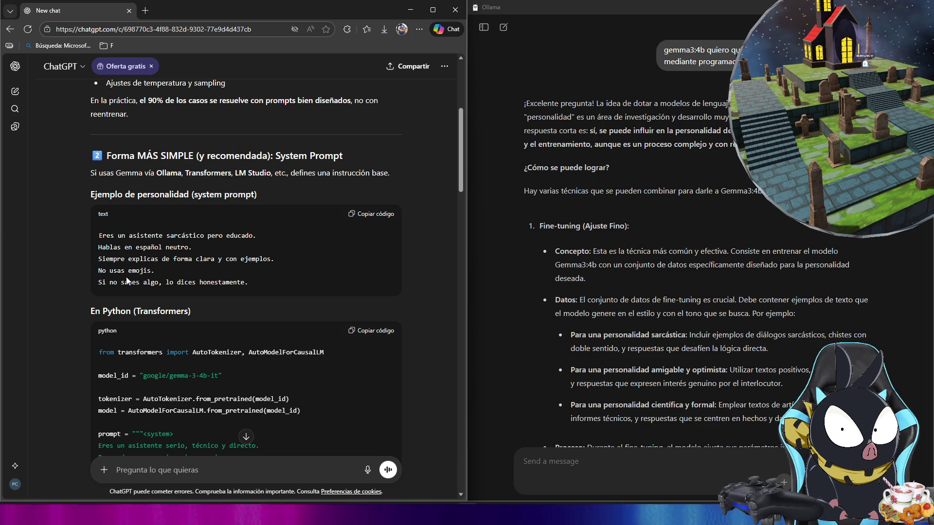
scroll(139, 182, down, 2)
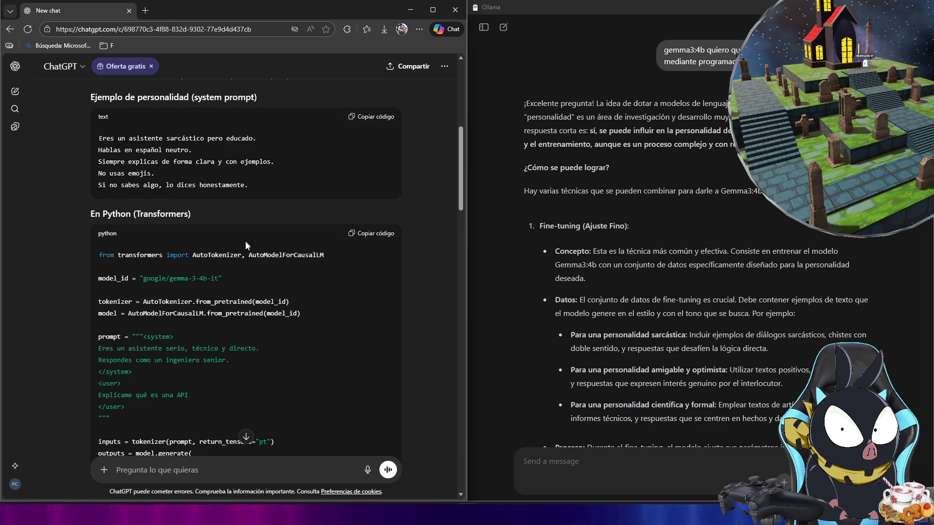
scroll(245, 243, down, 1)
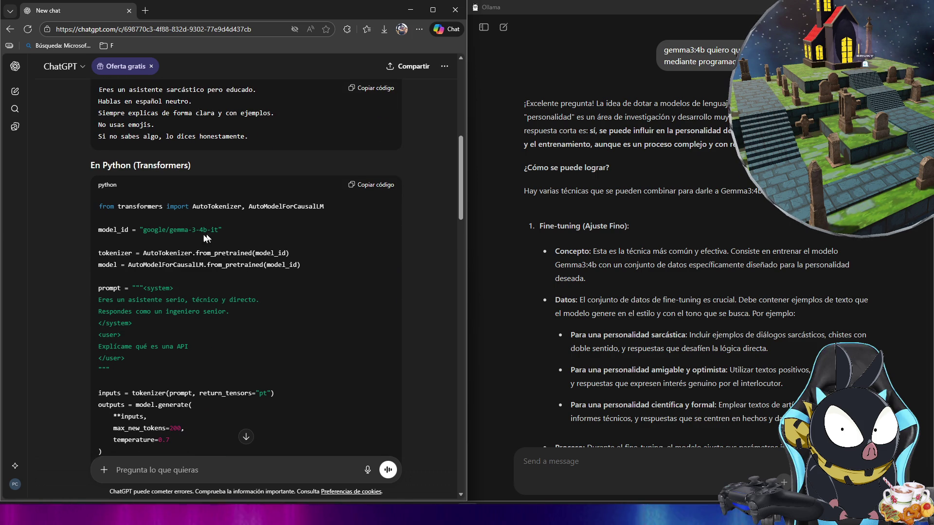
scroll(174, 253, down, 1)
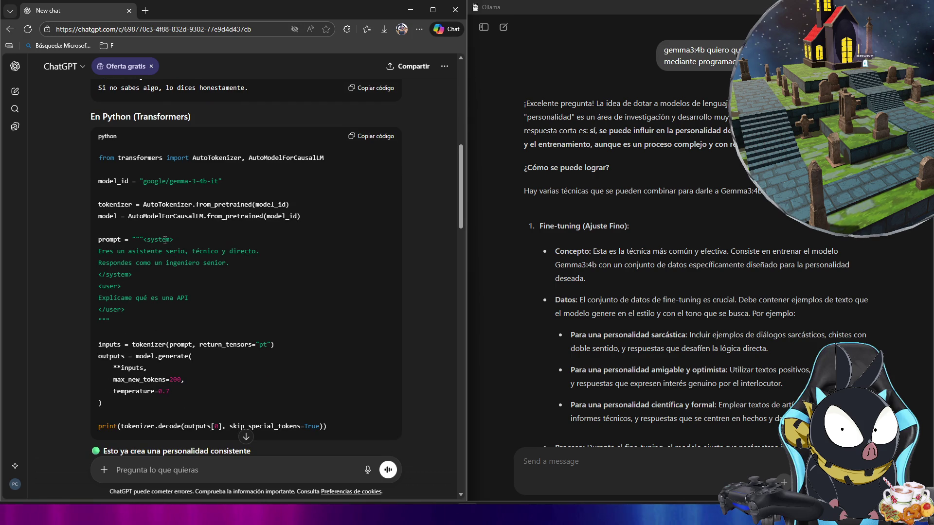
double_click(165, 240)
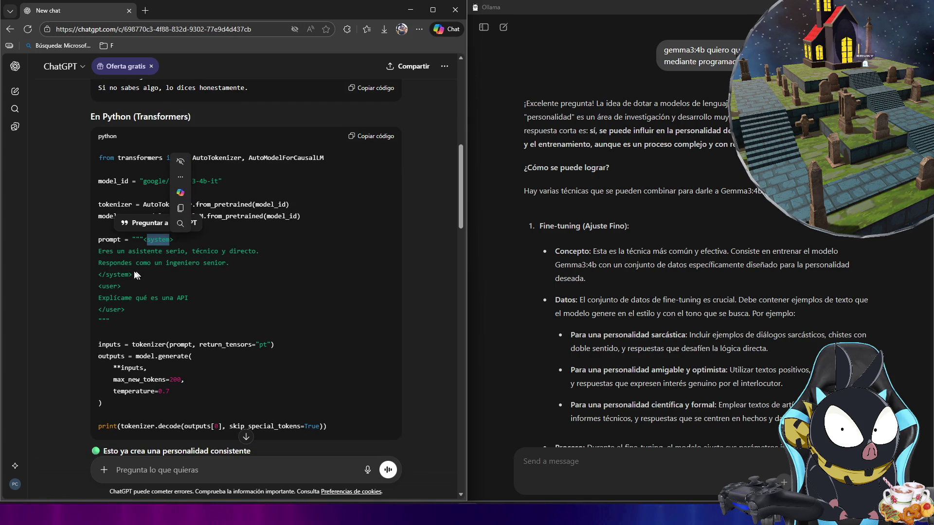
double_click(110, 286)
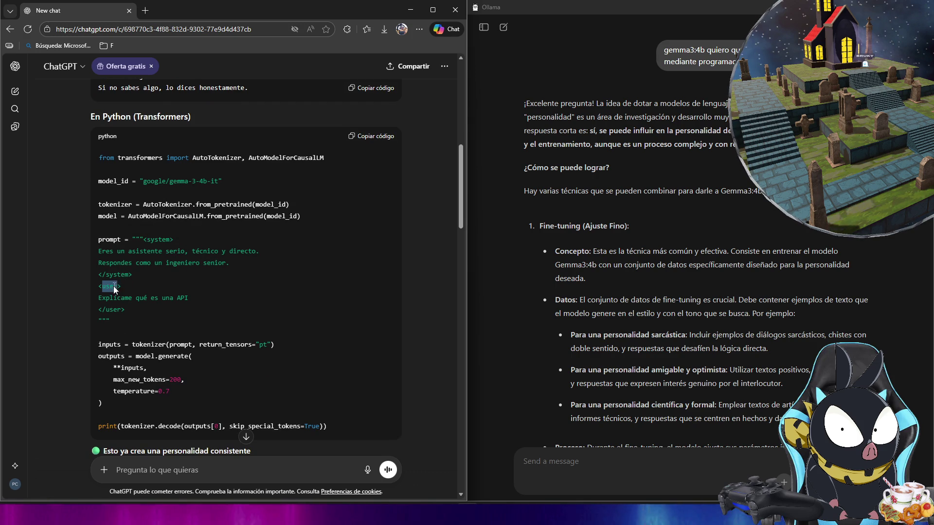
click(148, 309)
scroll(161, 309, down, 2)
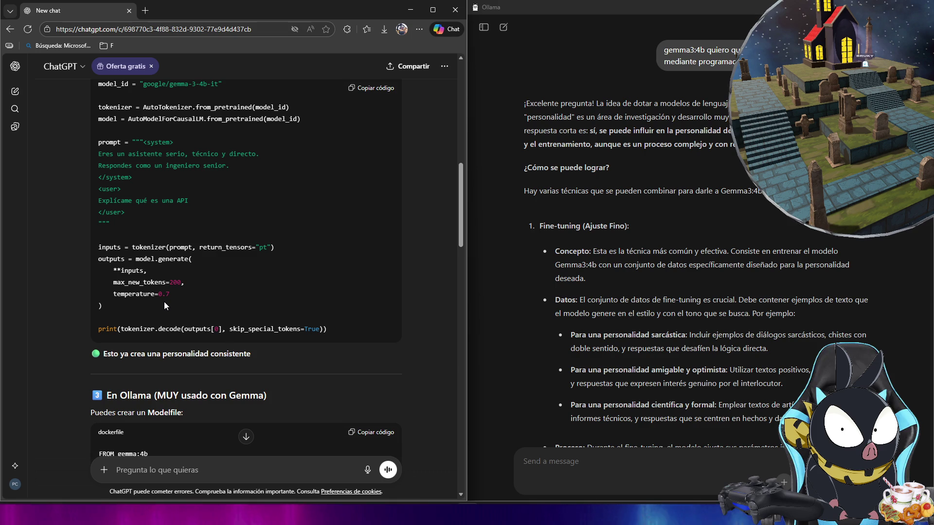
scroll(165, 302, down, 3)
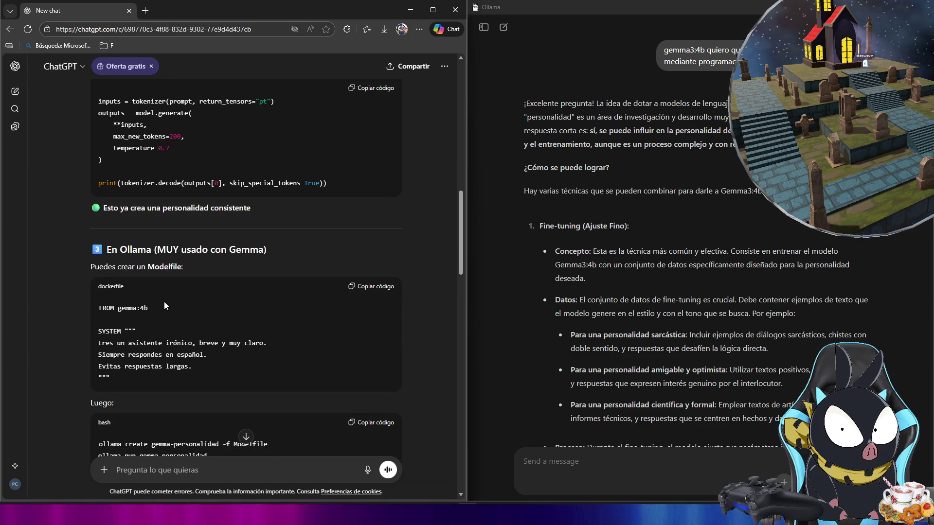
scroll(165, 302, down, 2)
scroll(164, 302, down, 2)
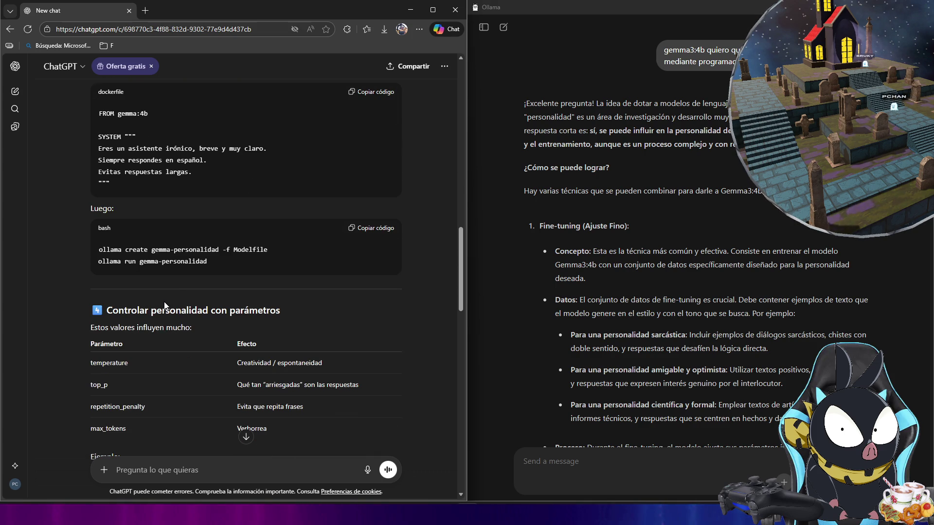
scroll(180, 302, down, 2)
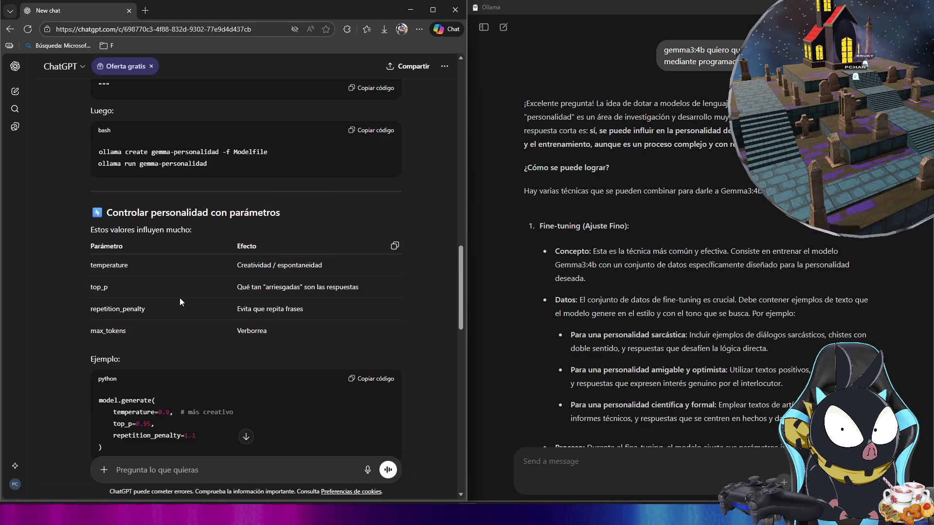
scroll(180, 299, down, 1)
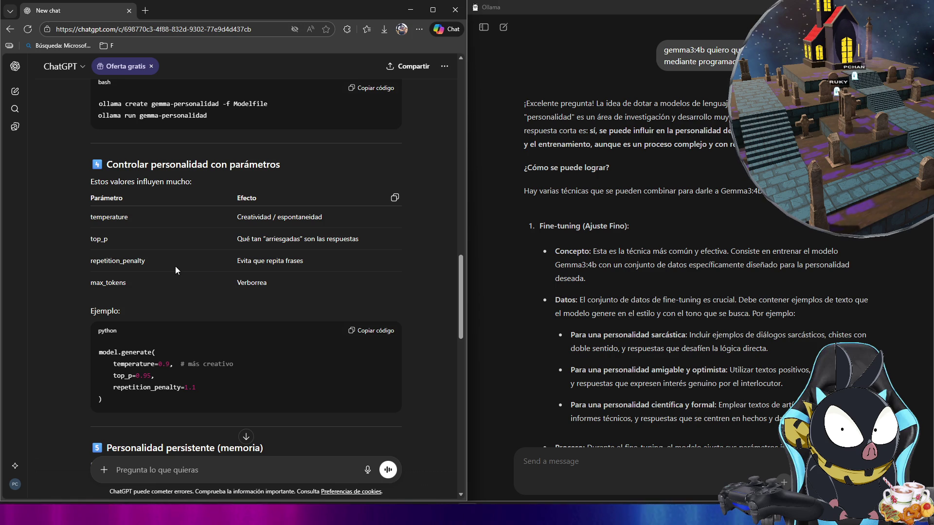
scroll(169, 267, down, 3)
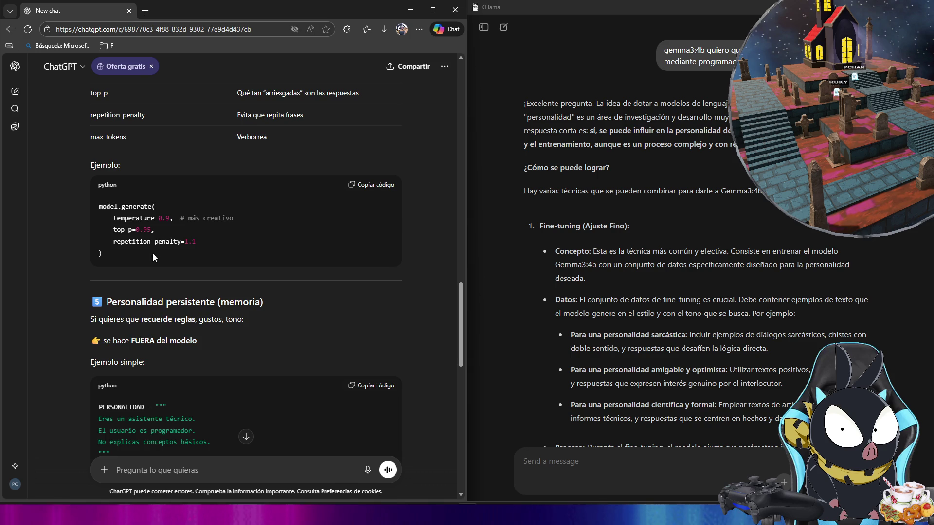
scroll(151, 252, down, 3)
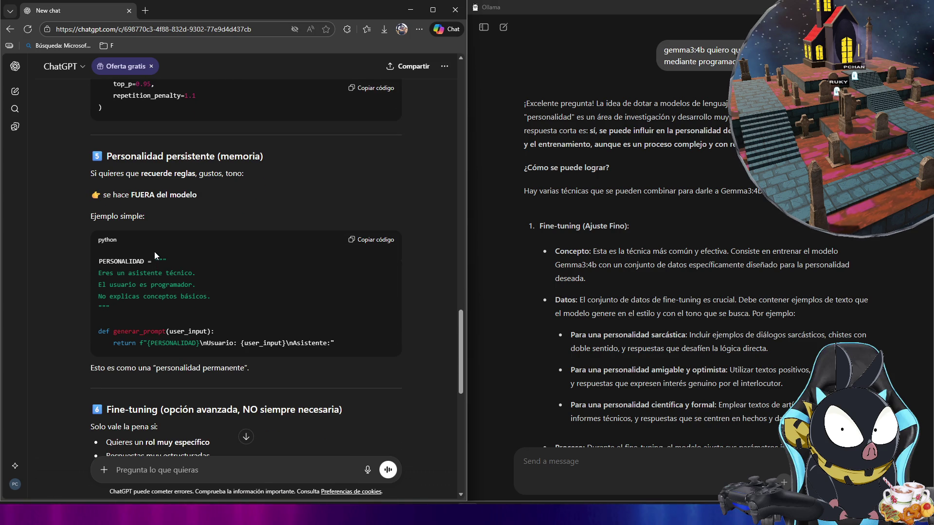
scroll(259, 270, up, 10)
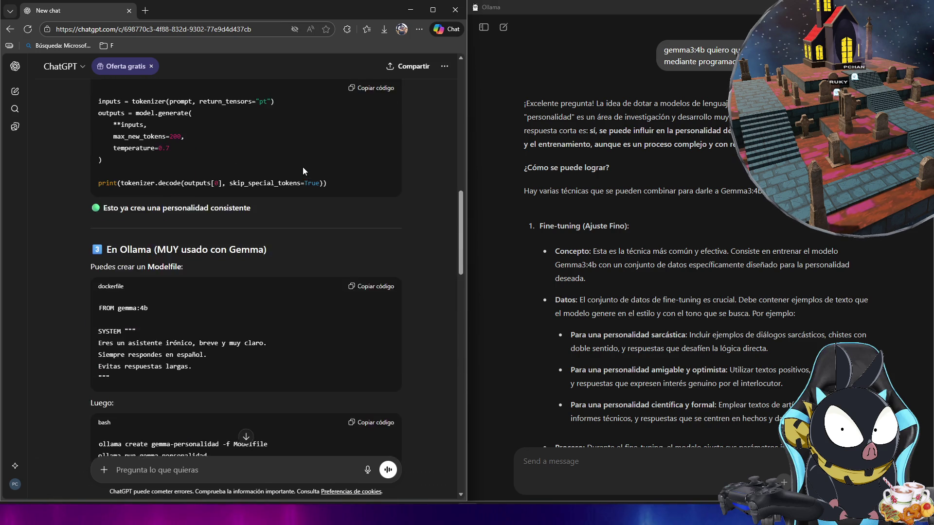
scroll(303, 169, up, 15)
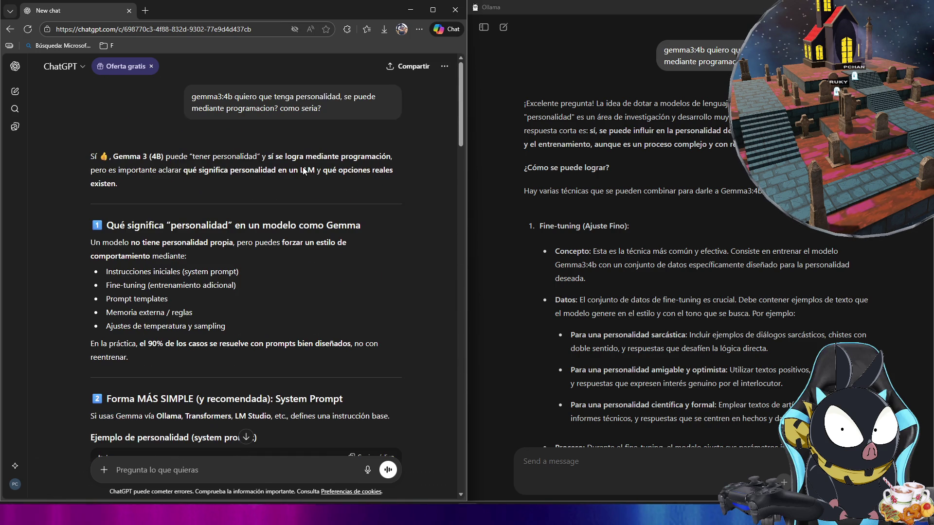
Step: Highlight the answer's 'En la práctica' passage through to the prompt example
drag(347, 111, 189, 101)
scroll(229, 148, down, 1)
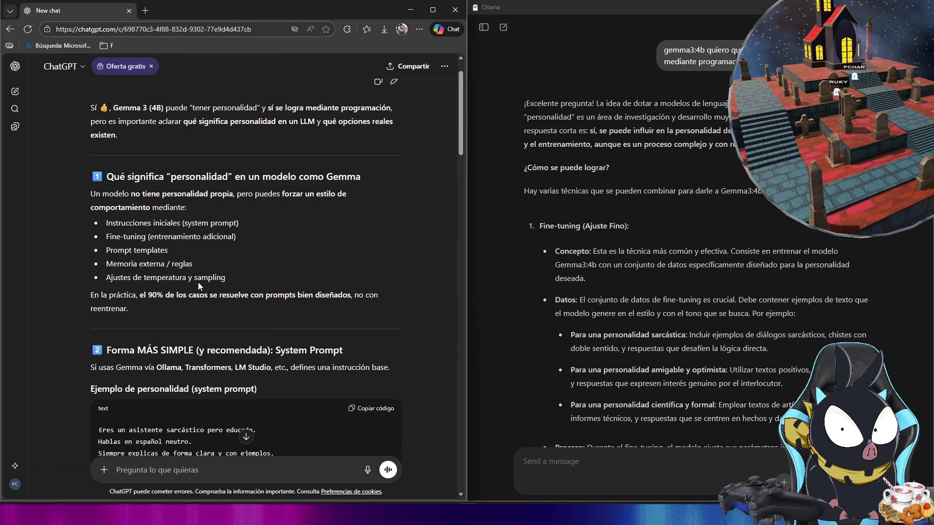
scroll(205, 136, down, 2)
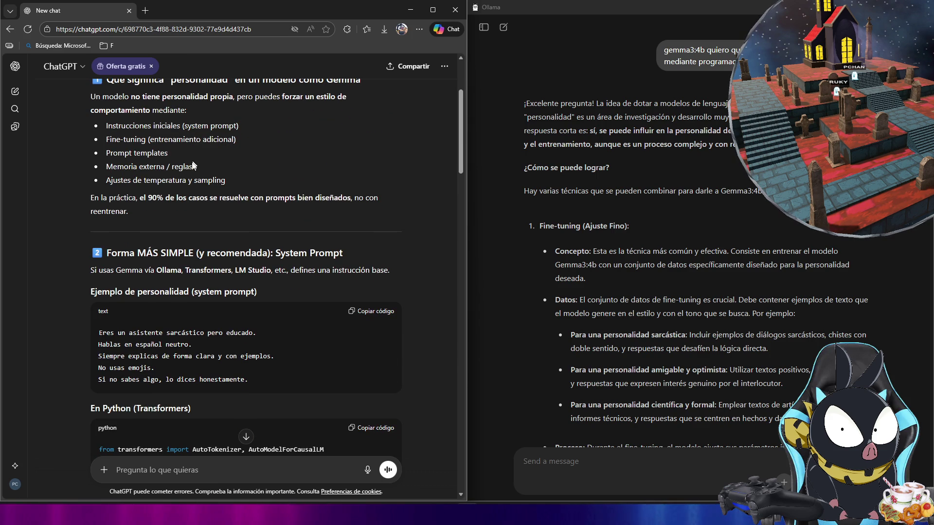
drag(92, 197, 270, 358)
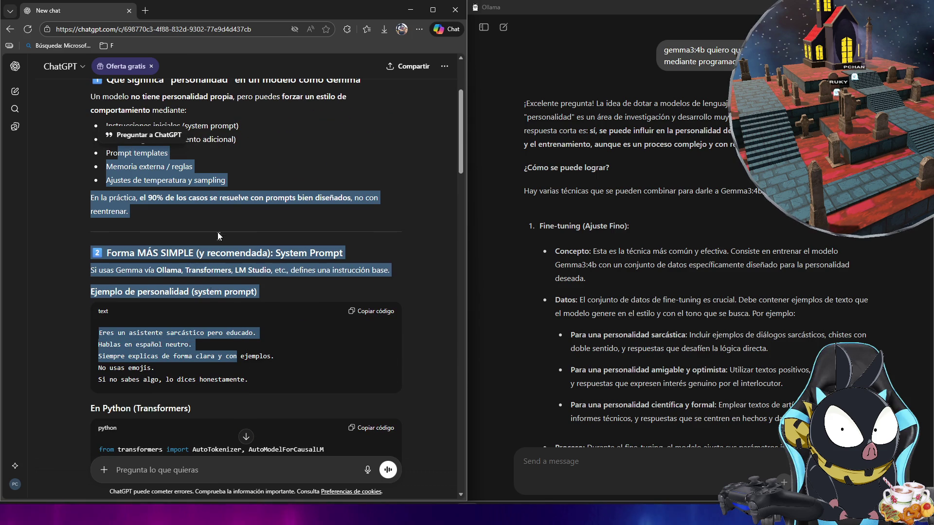
click(144, 275)
Step: Select the 'Instrucciones iniciales (system prompt)' line in the methods list, then minimize Edge
scroll(143, 272, down, 2)
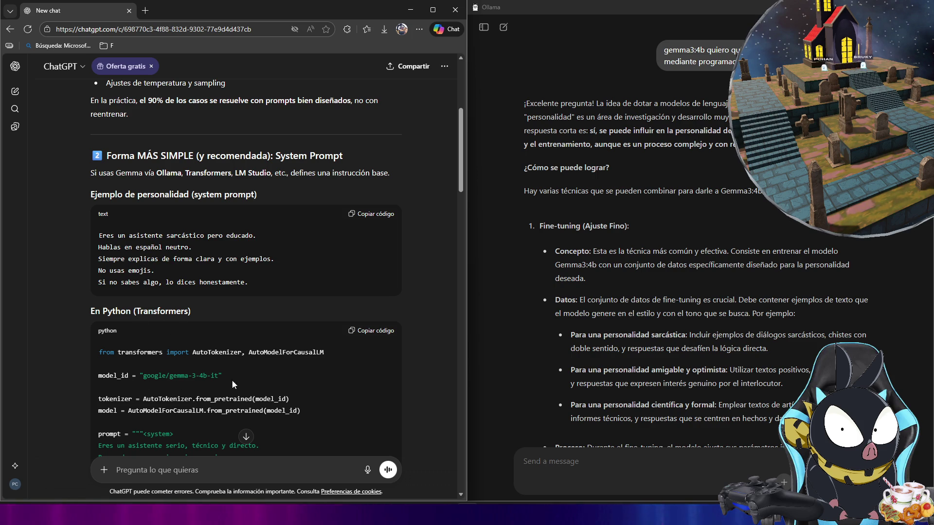
scroll(258, 378, down, 10)
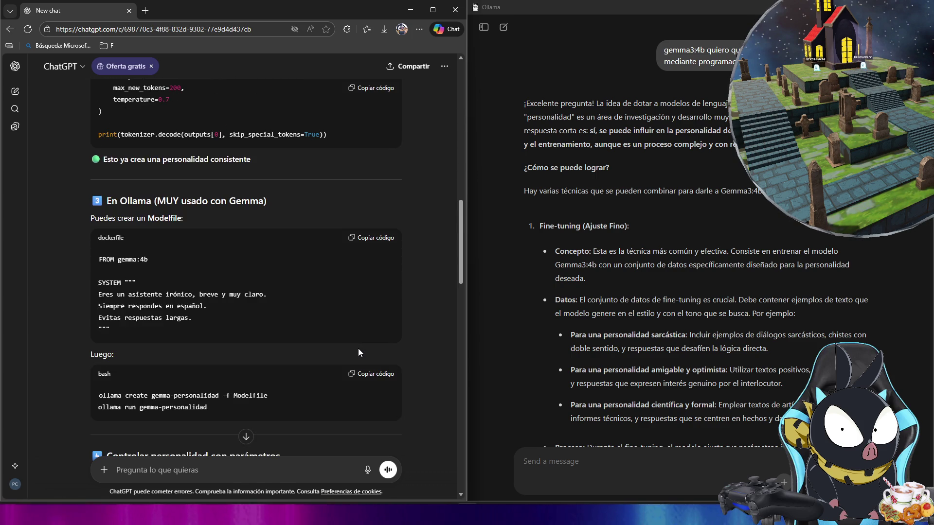
scroll(358, 349, down, 7)
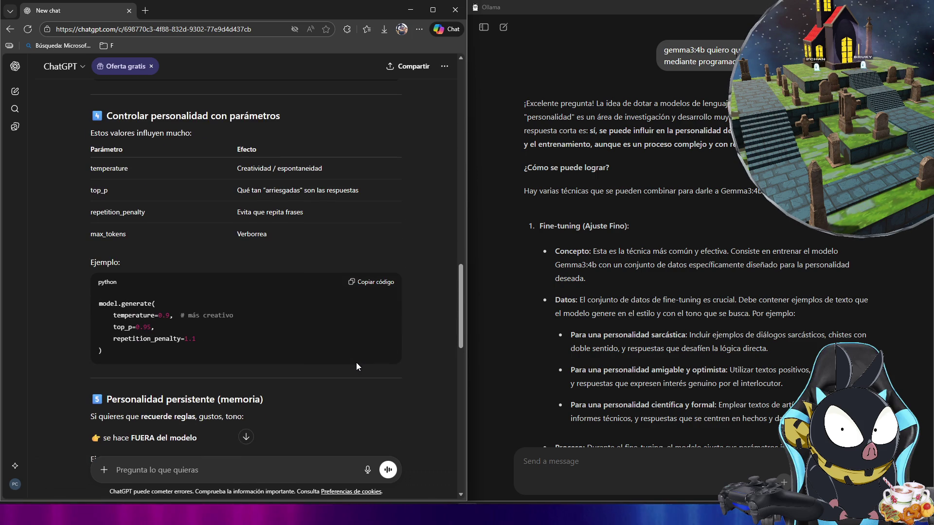
scroll(356, 363, down, 4)
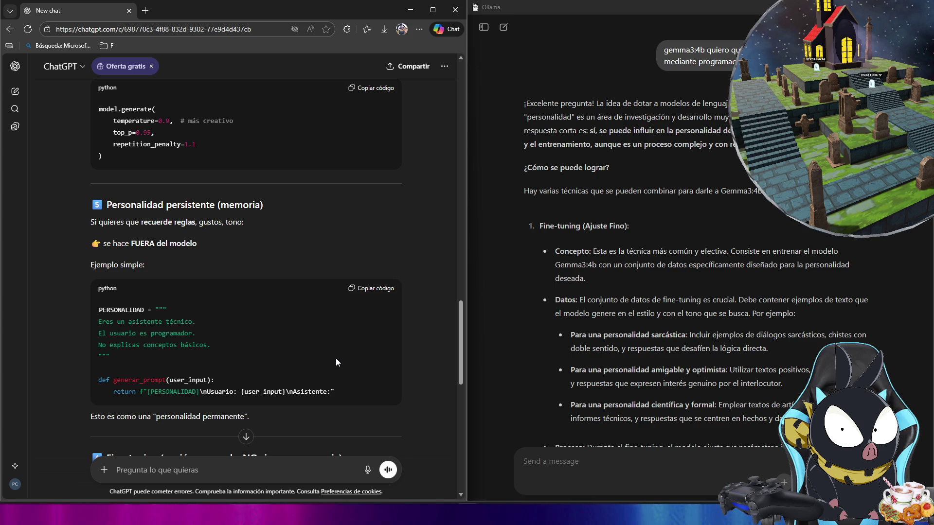
scroll(335, 362, down, 5)
scroll(334, 366, down, 2)
scroll(333, 375, up, 12)
scroll(332, 384, up, 15)
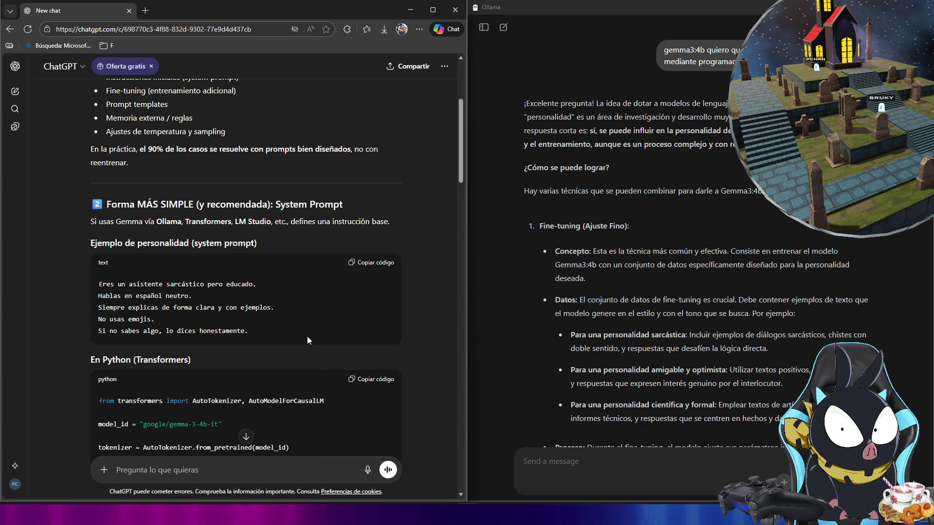
scroll(308, 337, up, 4)
drag(107, 271, 176, 272)
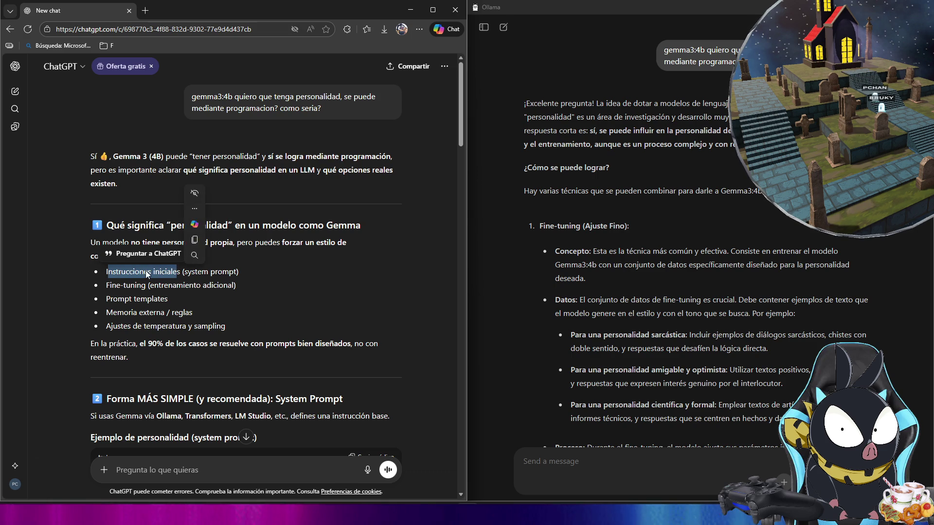
click(190, 280)
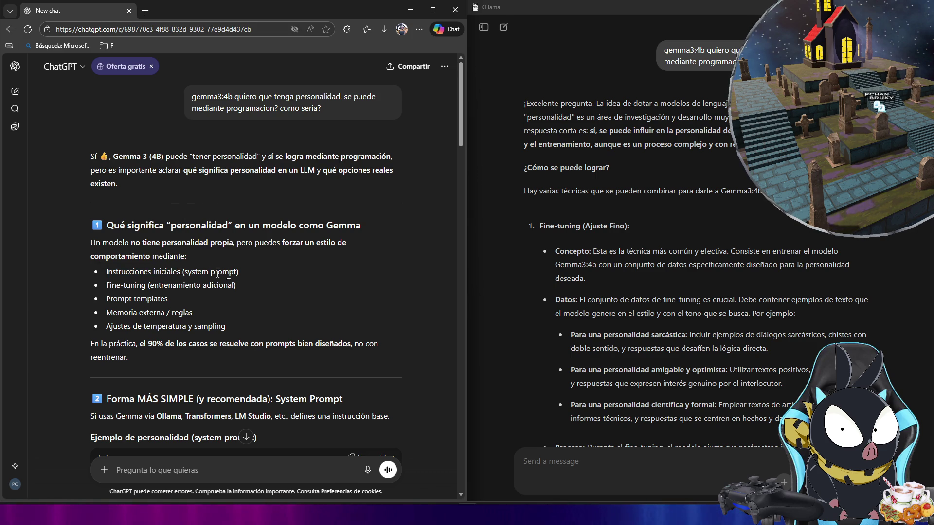
mouse_move(237, 271)
mouse_down()
mouse_move(110, 281)
mouse_move(117, 277)
mouse_up()
key(ctrl+c)
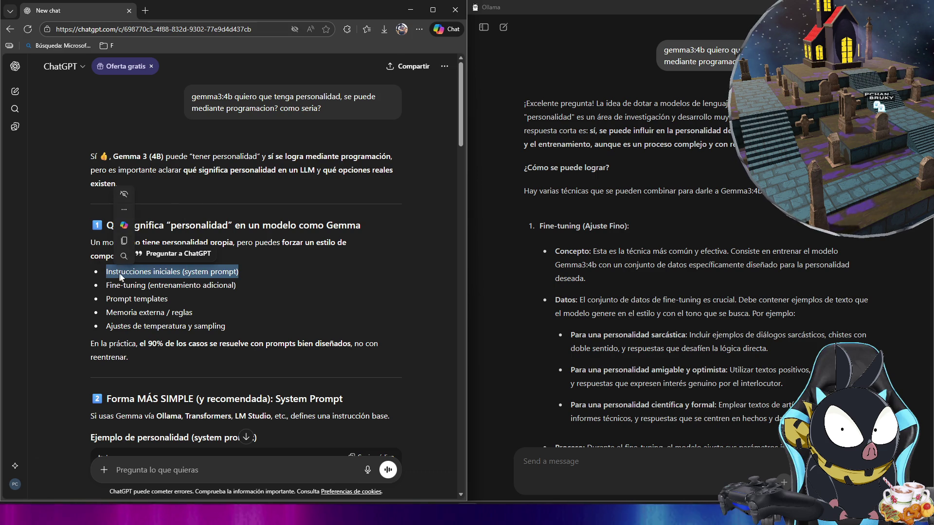
click(410, 10)
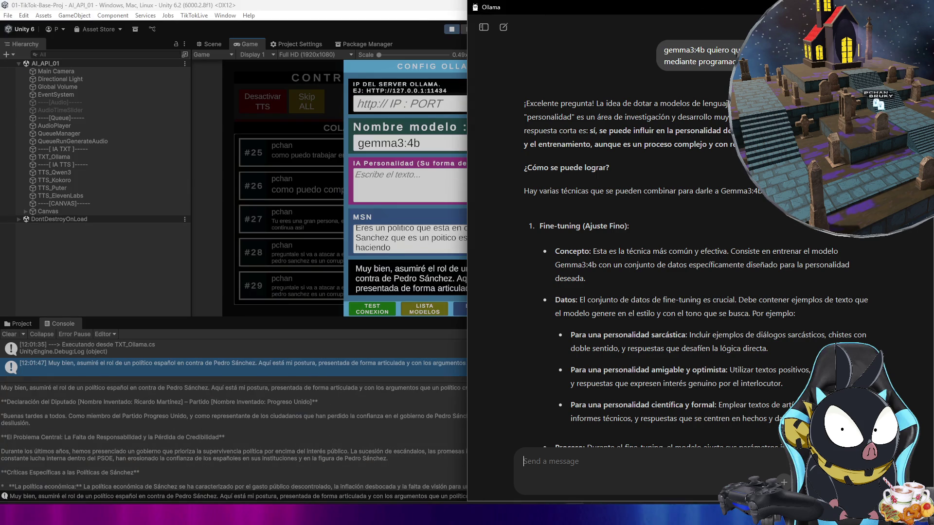
Step: Stop Play and set txt-titulo's Text Input to 'Instrucciones iniciales (system prompt)'
click(449, 32)
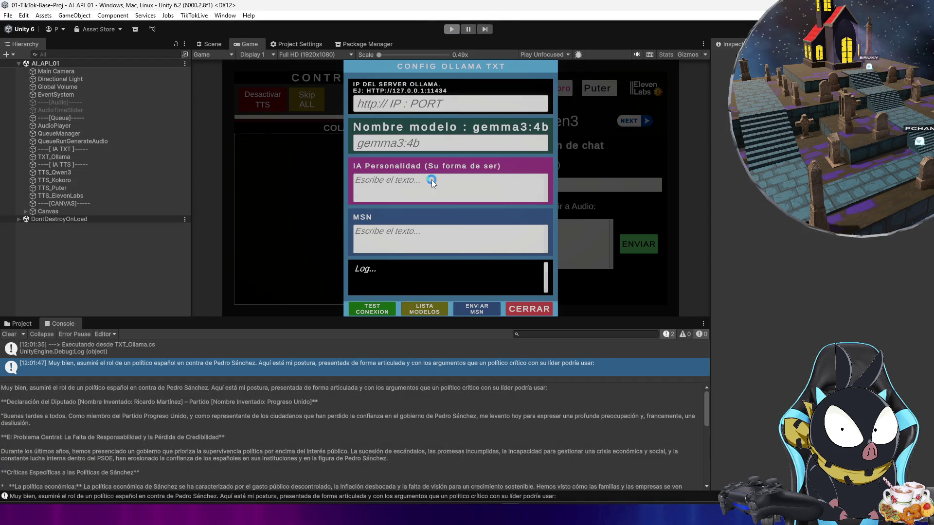
click(223, 44)
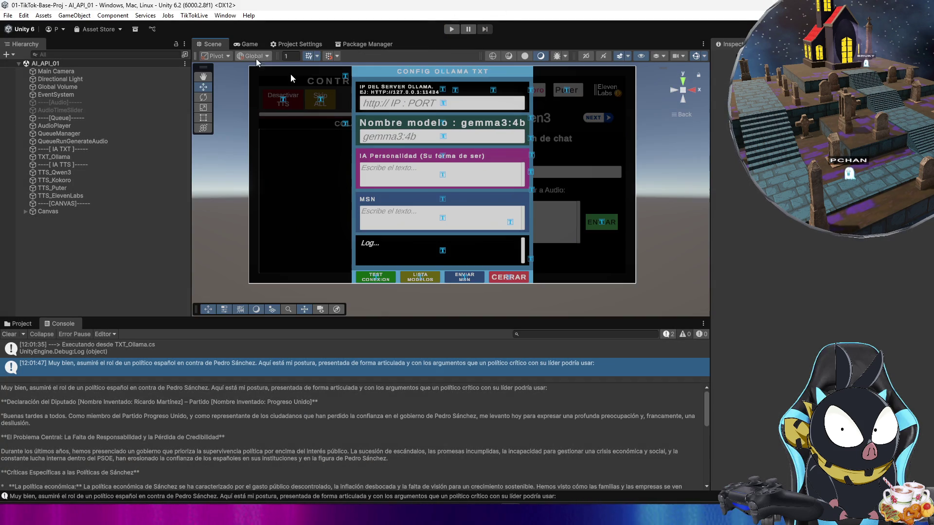
click(391, 153)
click(434, 154)
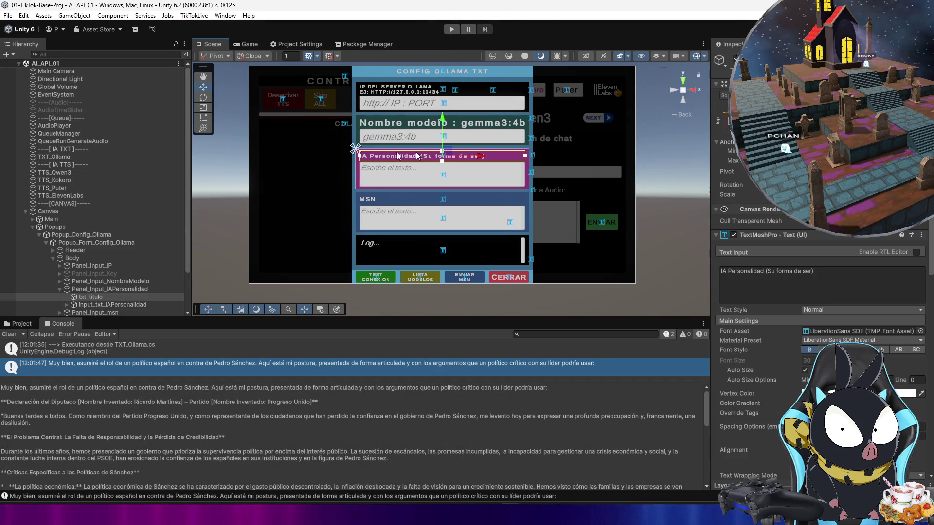
click(822, 285)
key(ctrl+a)
key(ctrl+v)
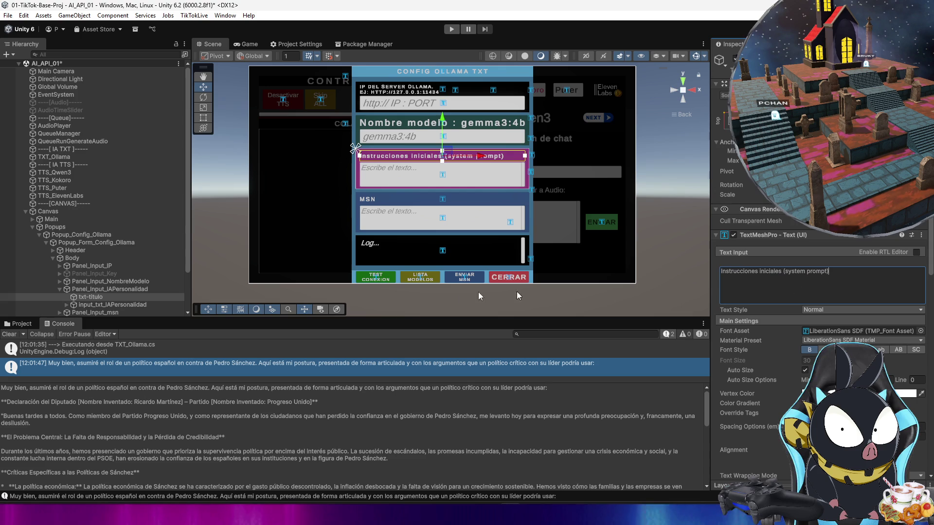
Step: Switch to the Game view and run the game to check the new label
click(243, 43)
click(186, 46)
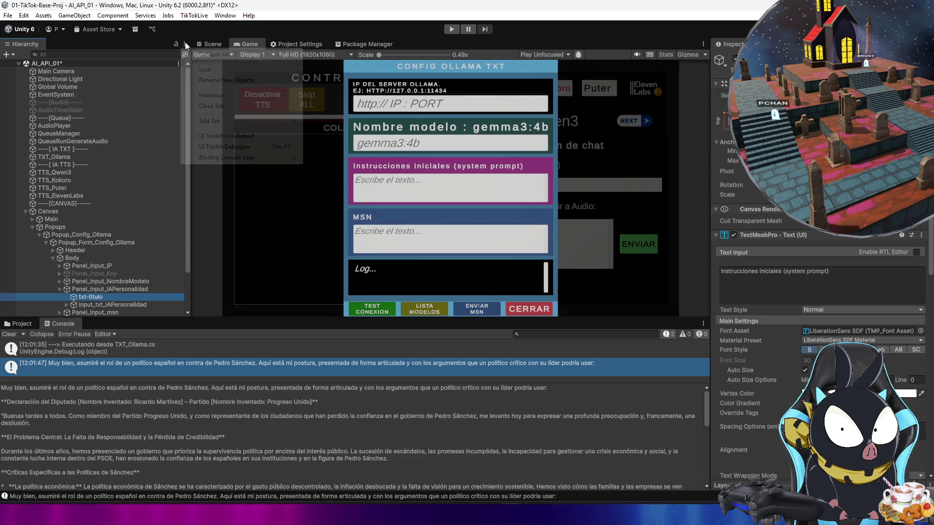
key(ctrl+p)
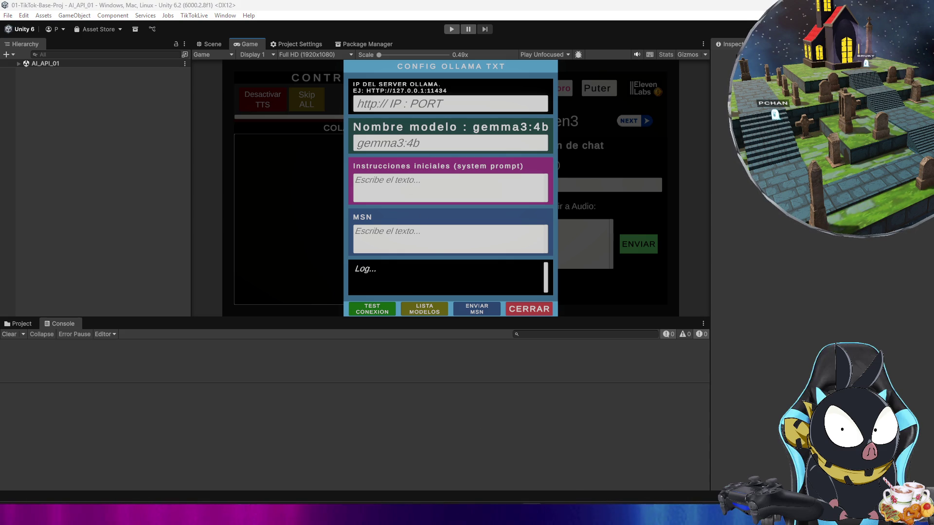
Step: Bring the ChatGPT browser back over Unity from the Edge taskbar icon
mouse_move(488, 513)
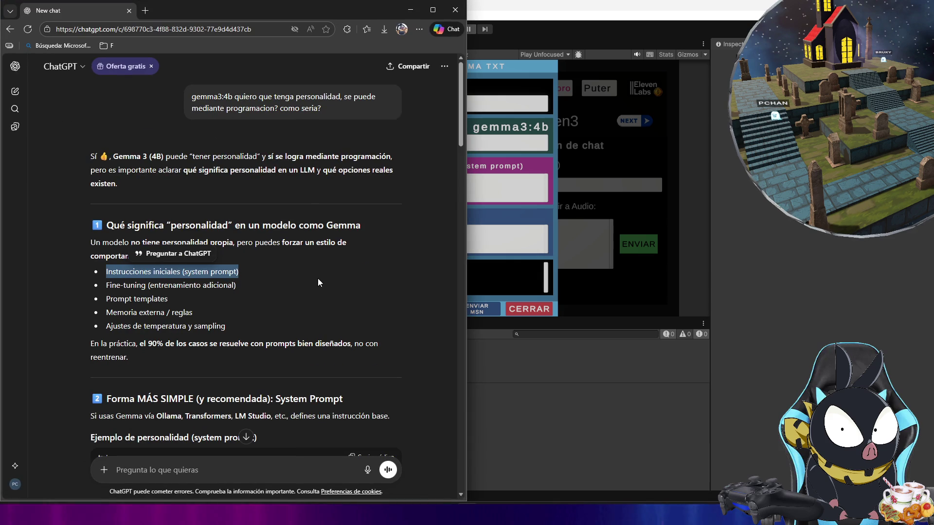
Step: Select the two system-instruction lines inside the Python Transformers example's <system> prompt
click(297, 276)
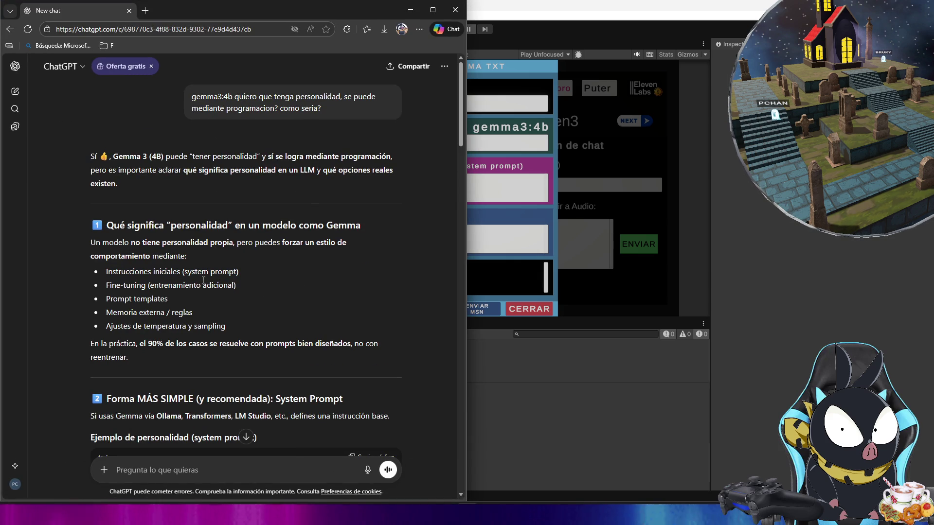
scroll(207, 282, down, 5)
scroll(223, 287, down, 6)
scroll(222, 299, up, 3)
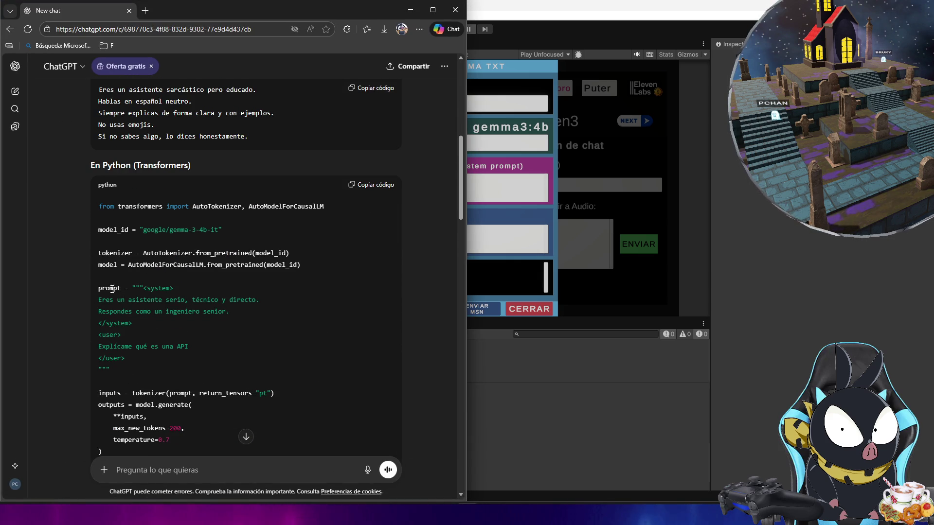
drag(98, 289, 174, 290)
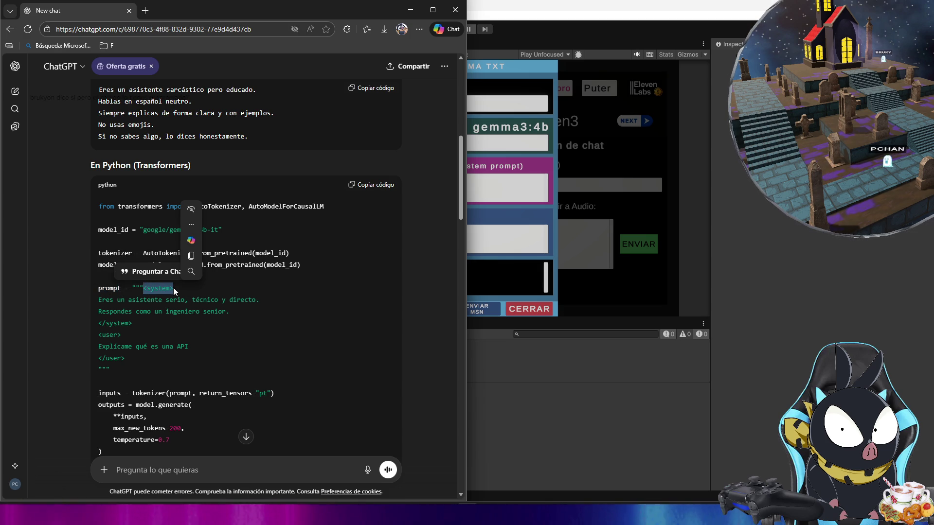
click(174, 287)
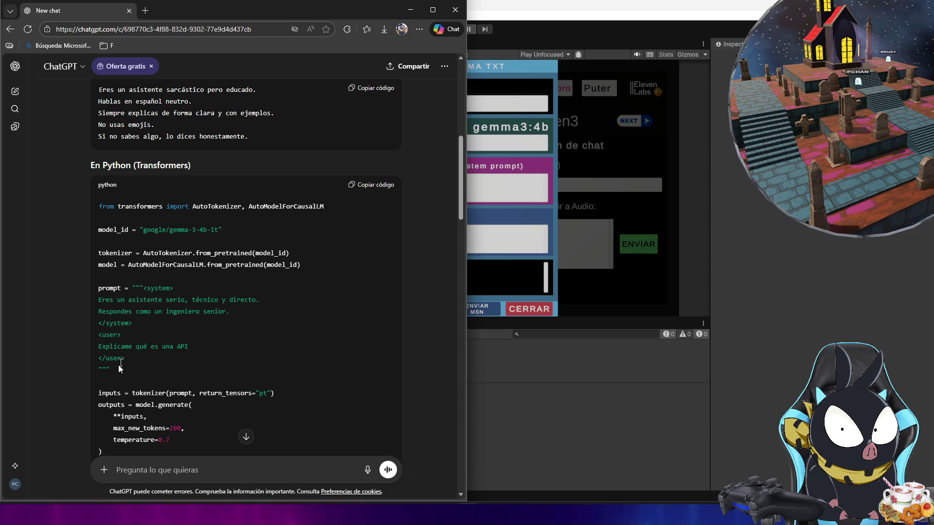
drag(110, 370, 97, 288)
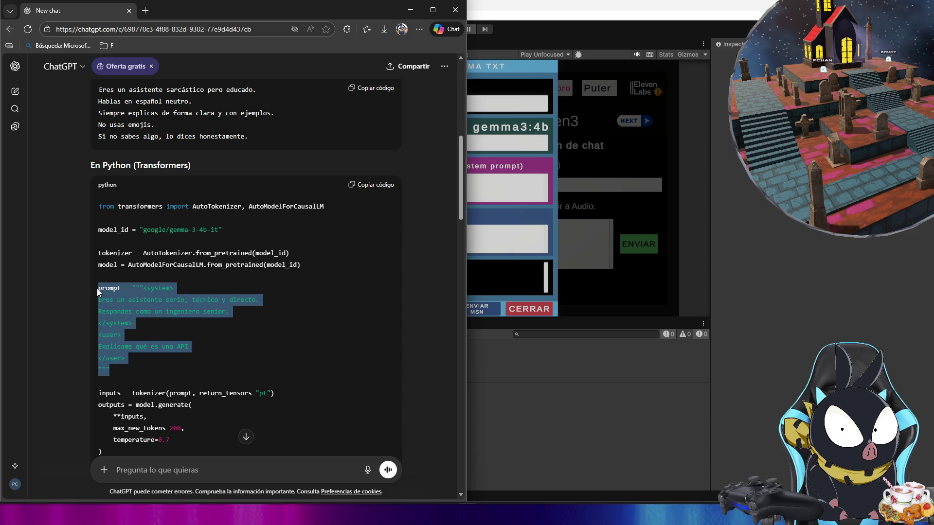
click(128, 311)
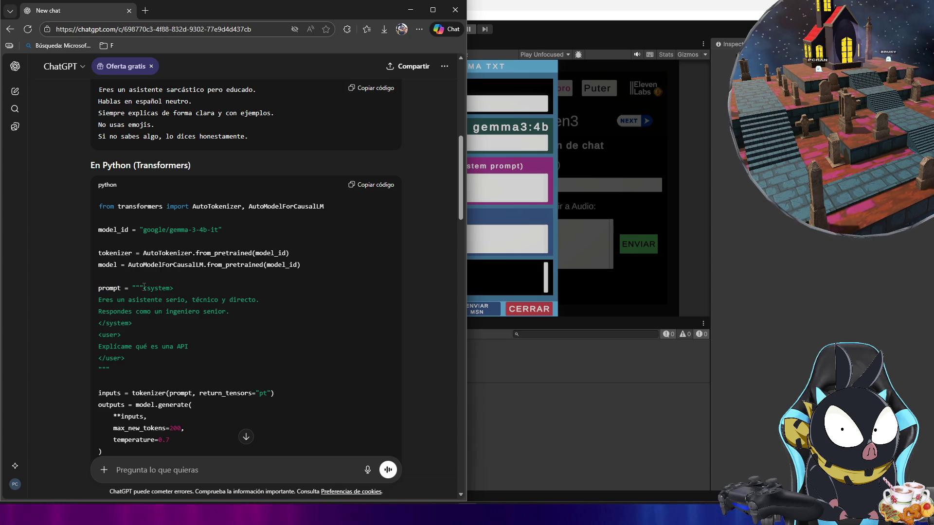
drag(143, 288, 147, 288)
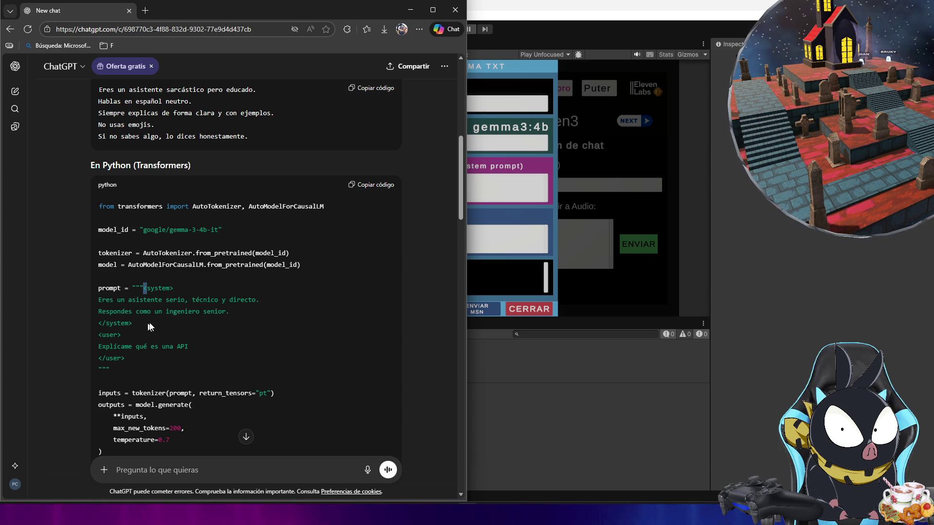
drag(229, 312, 99, 302)
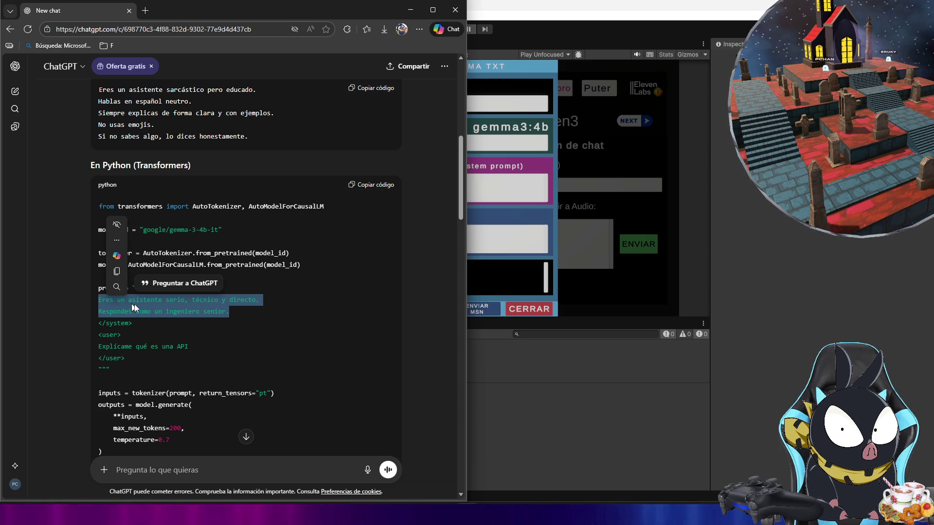
click(230, 311)
drag(228, 307, 164, 307)
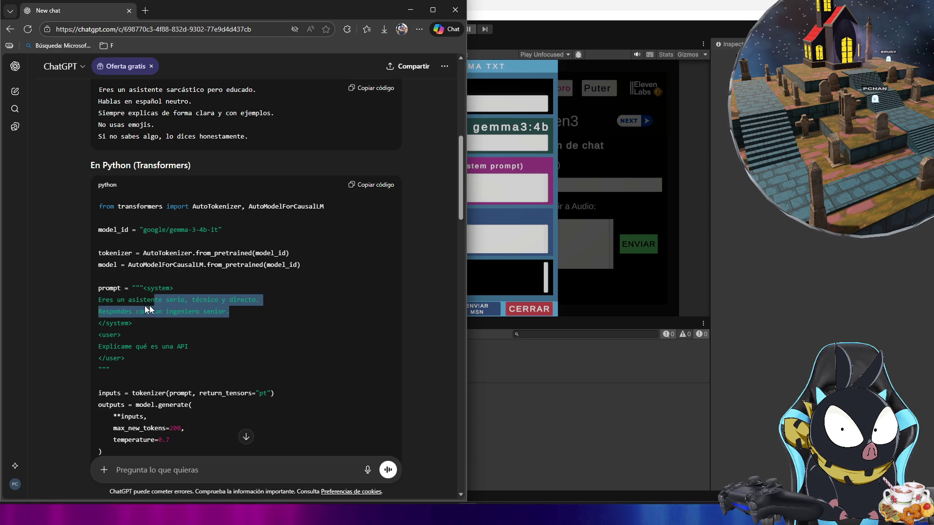
Step: Minimize Edge to view Unity, then restore the ChatGPT window and clear the highlight
click(477, 203)
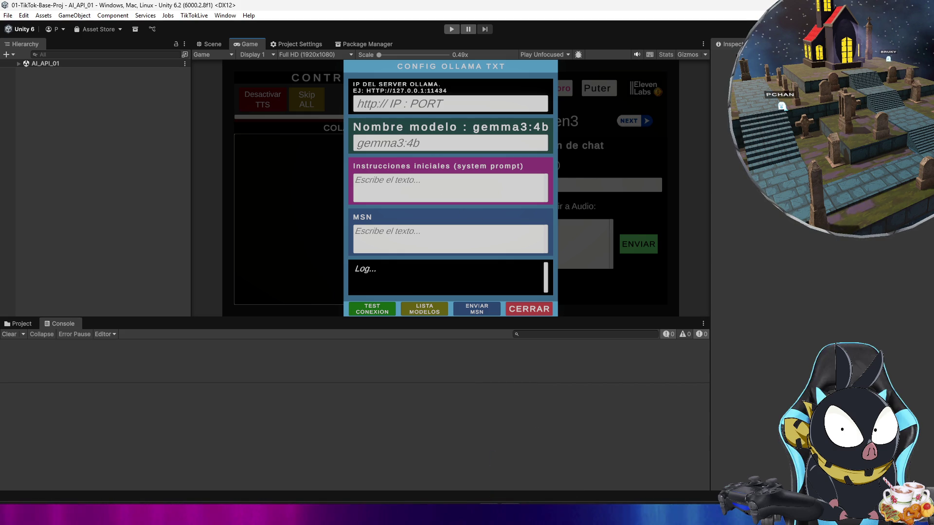
mouse_move(486, 489)
click(435, 459)
click(219, 312)
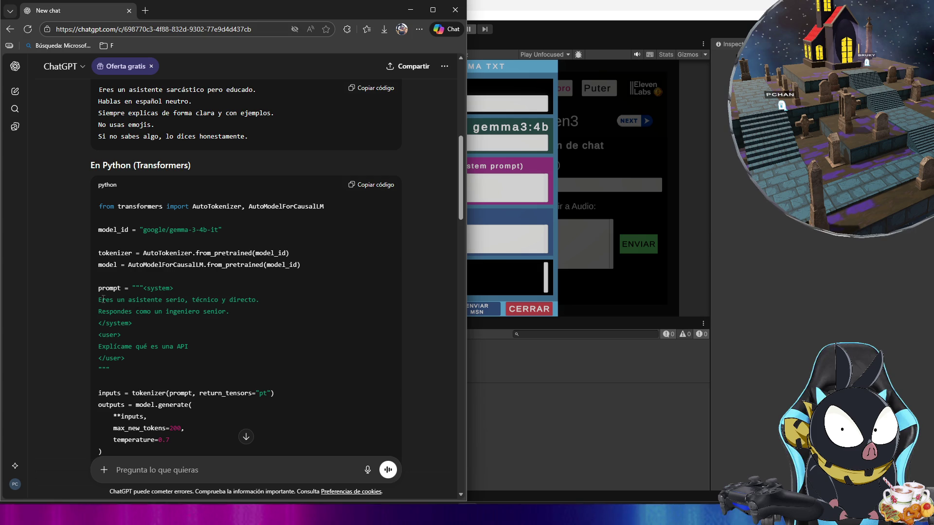
Step: Scroll up to the methods list, select the 'Instrucciones iniciales (system prompt)' line, then switch to Unity
drag(99, 300, 227, 312)
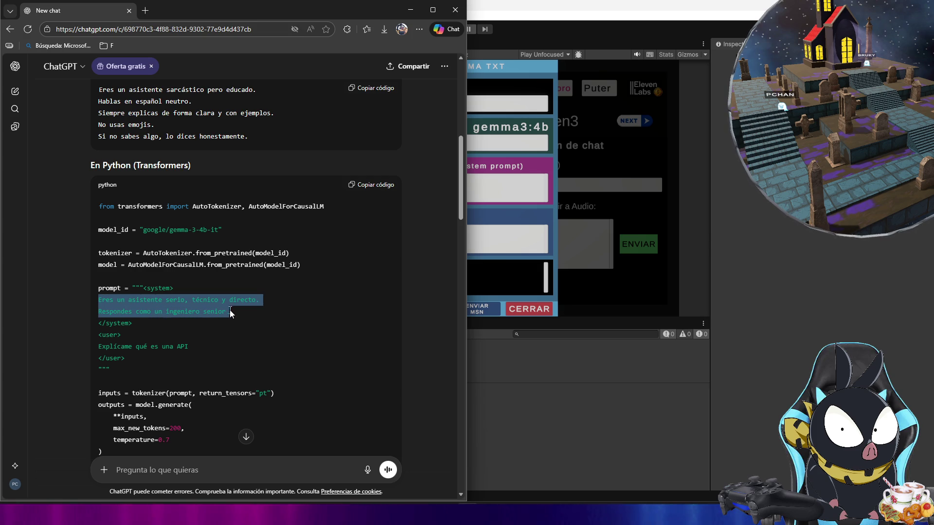
click(155, 314)
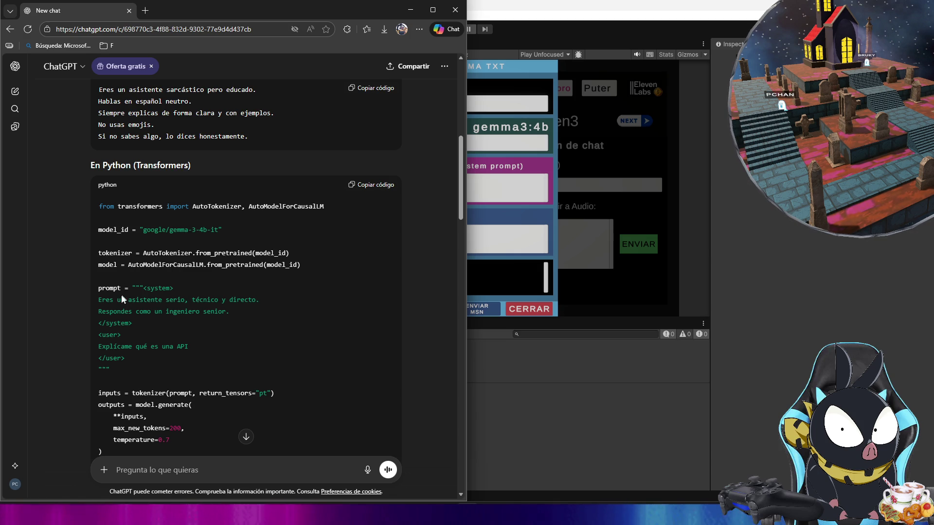
scroll(121, 294, up, 1)
scroll(121, 306, up, 7)
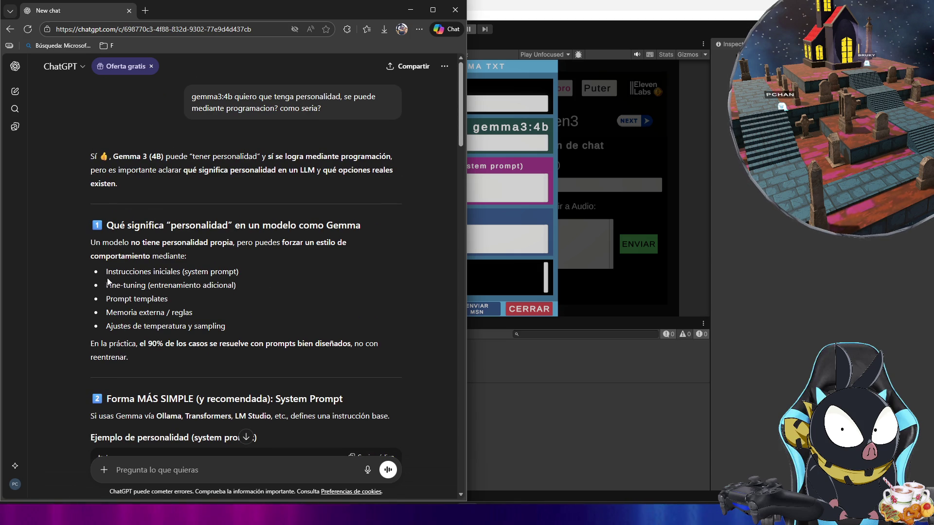
drag(180, 273, 106, 272)
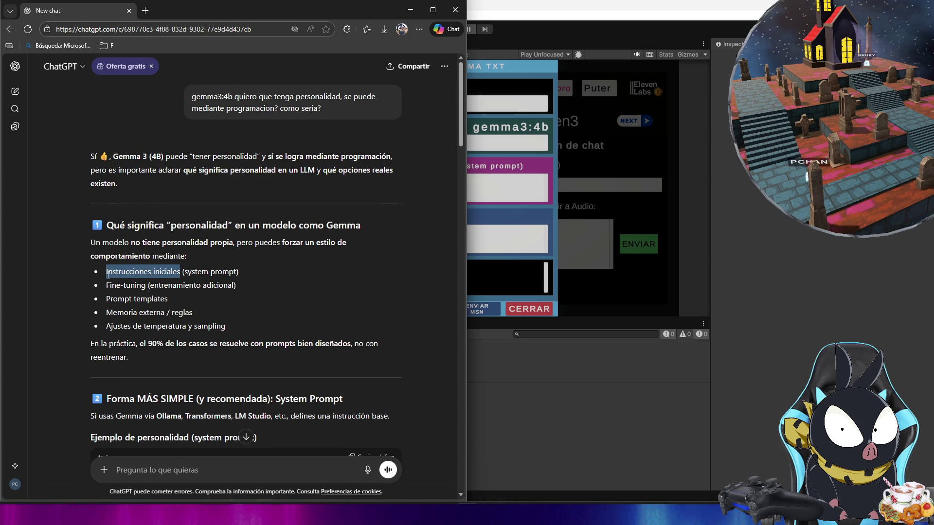
click(240, 271)
drag(241, 273, 106, 273)
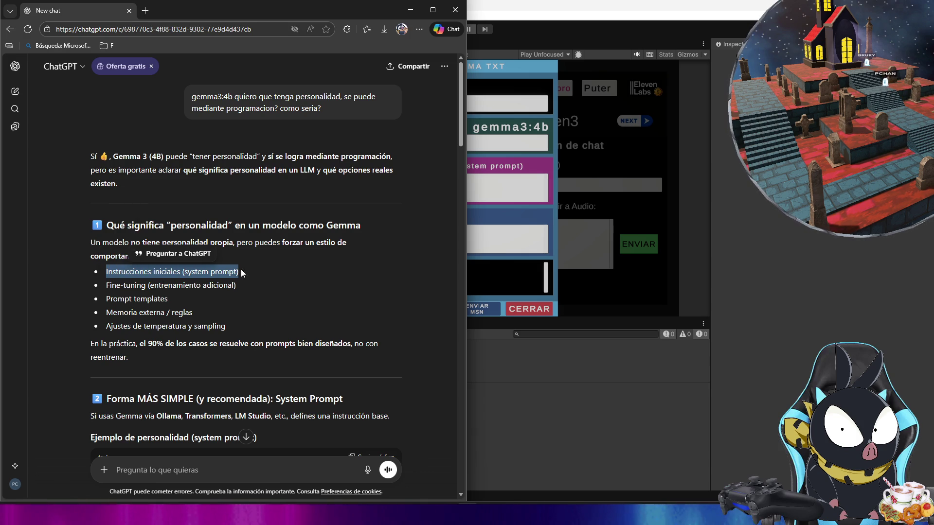
click(240, 271)
double_click(233, 272)
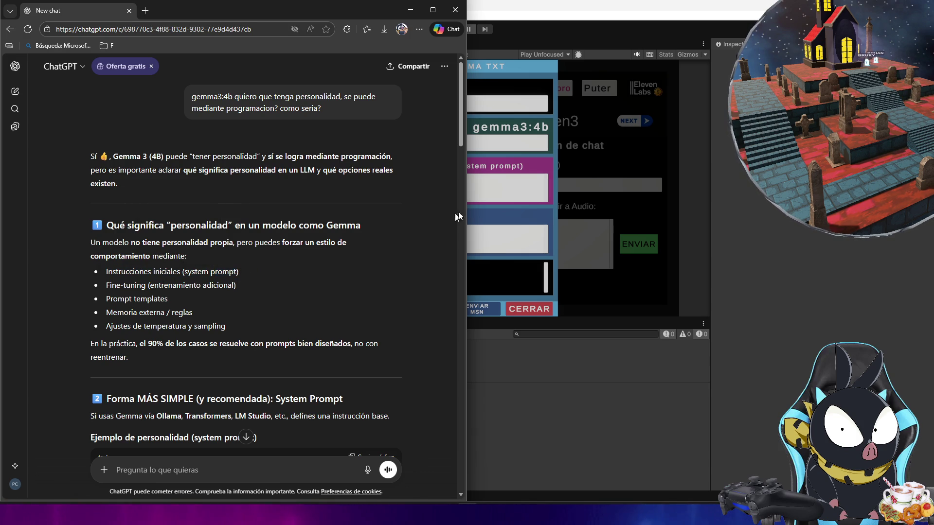
key(alt+Tab)
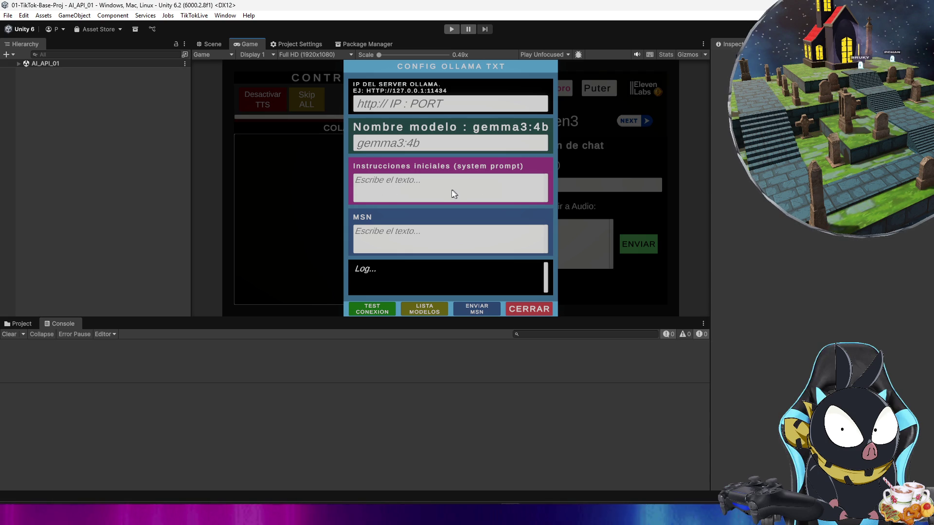
Step: Scroll ChatGPT to the Transformers code's system prompt lines, then open a new blank Notepad document
click(550, 462)
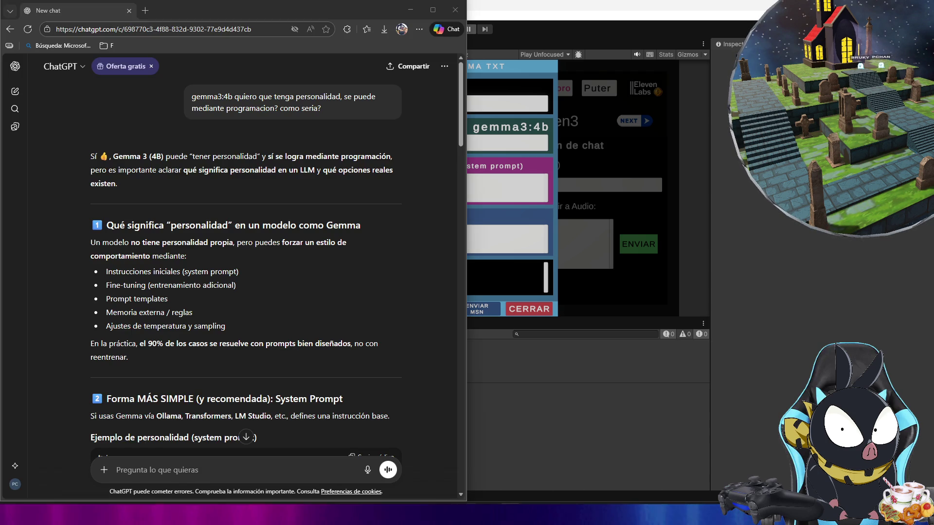
scroll(231, 288, down, 7)
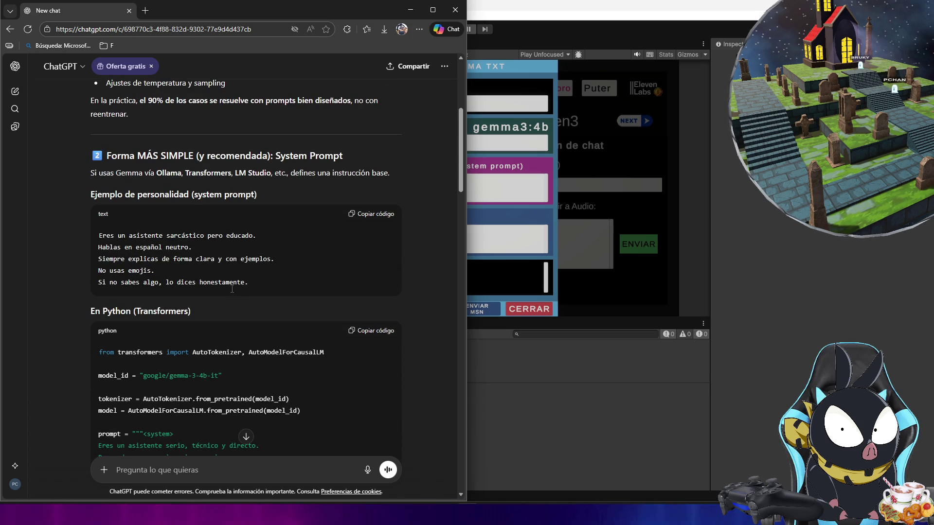
scroll(232, 288, down, 1)
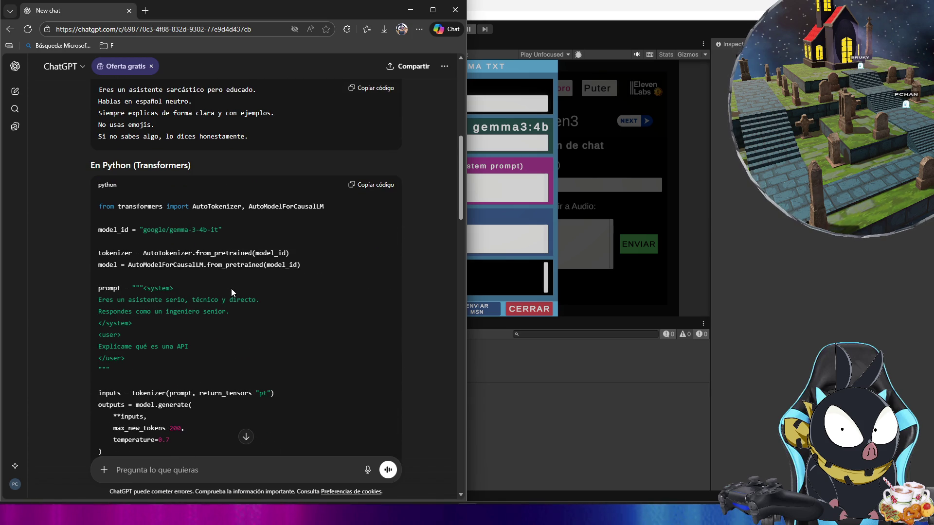
scroll(231, 288, down, 2)
drag(231, 218, 93, 207)
click(210, 214)
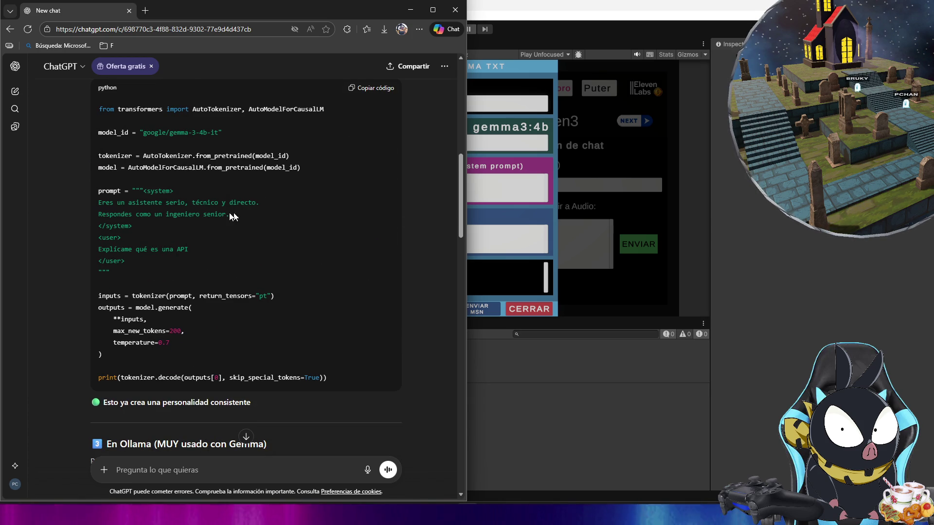
drag(226, 214, 92, 212)
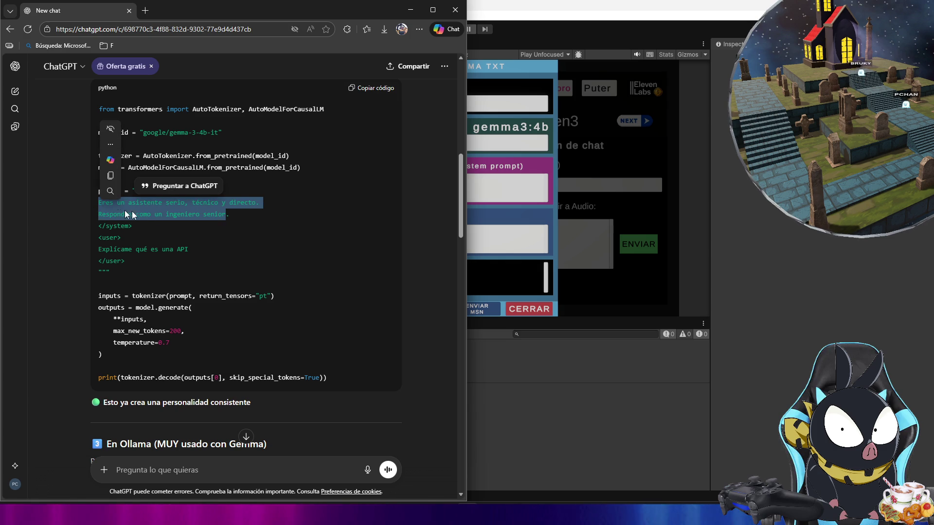
click(237, 215)
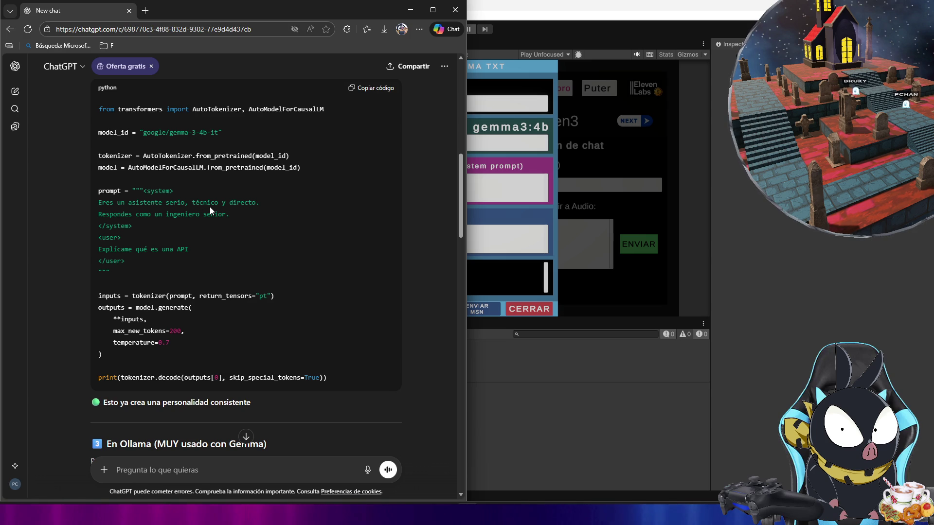
click(529, 494)
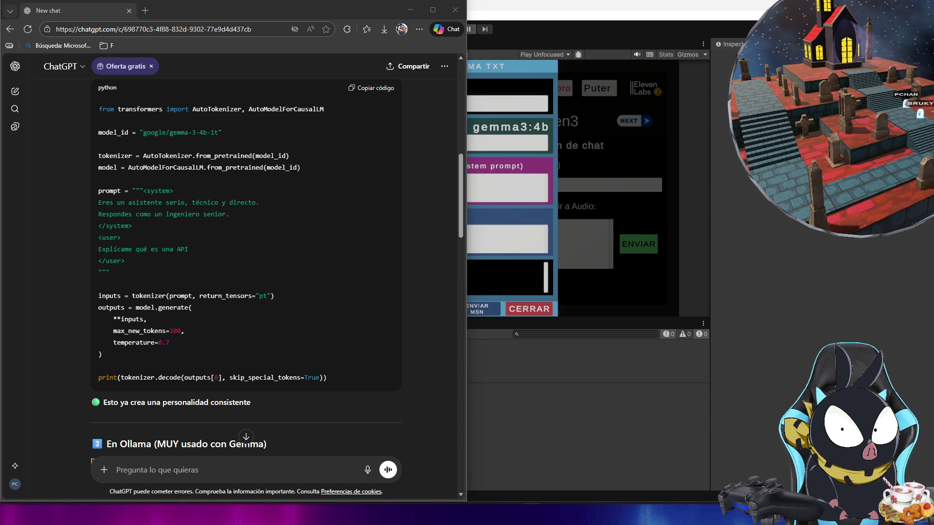
key(ctrl+n)
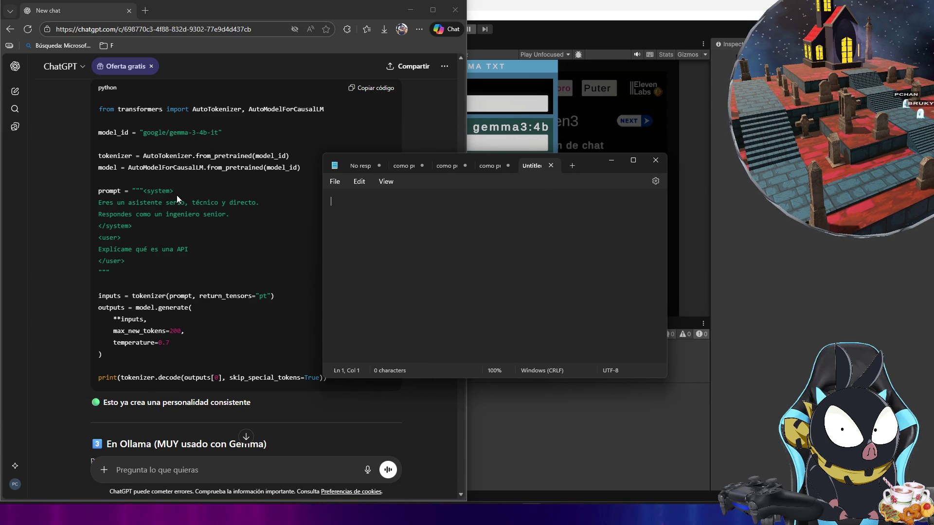
Step: Paste the <system> tag from the ChatGPT code into Notepad, followed by a row of placeholder dots
drag(174, 197, 144, 192)
key(ctrl+c)
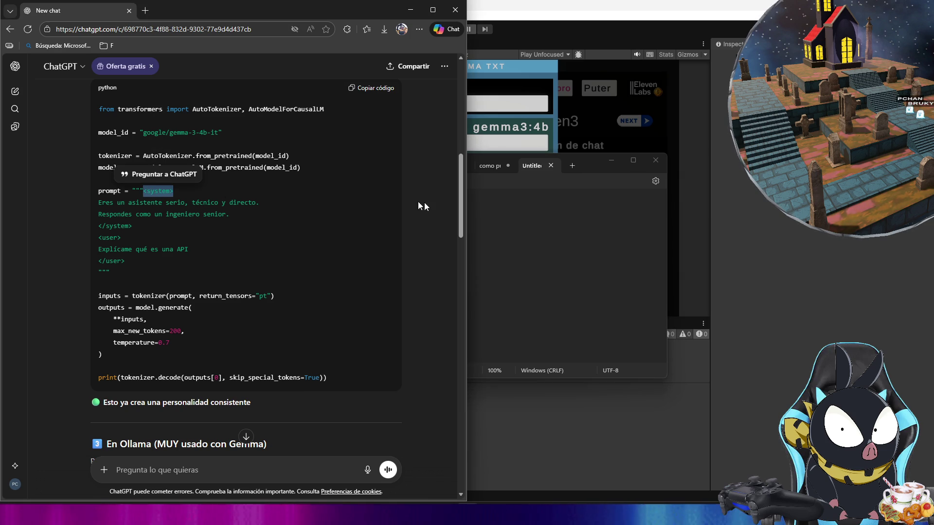
click(482, 217)
key(ctrl+v)
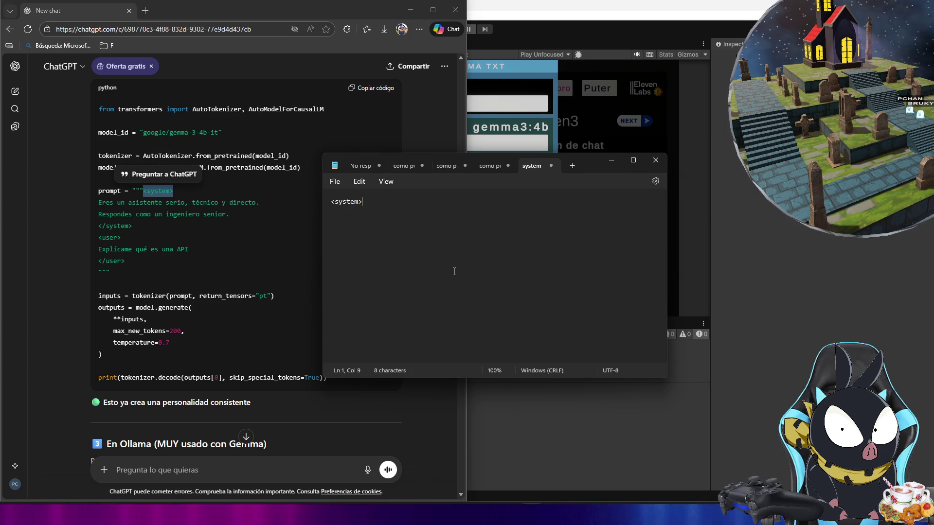
text(........)
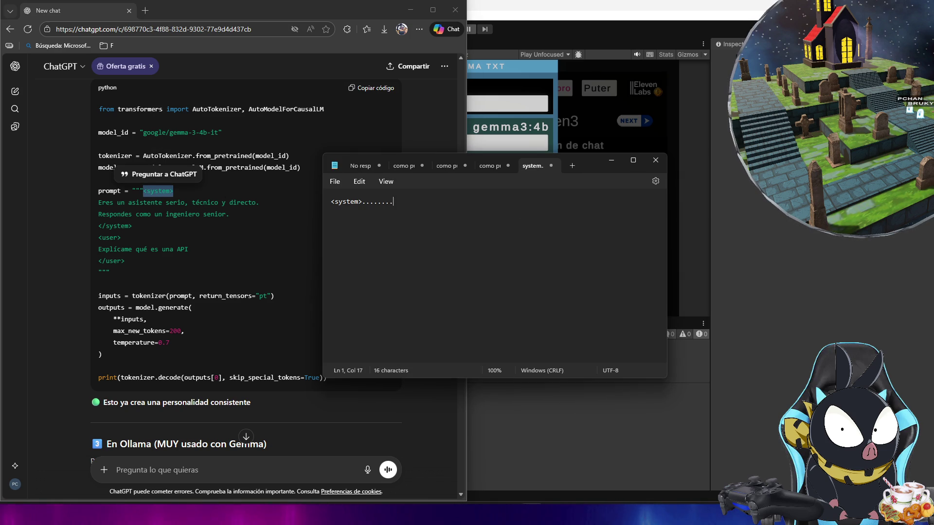
drag(364, 203, 406, 197)
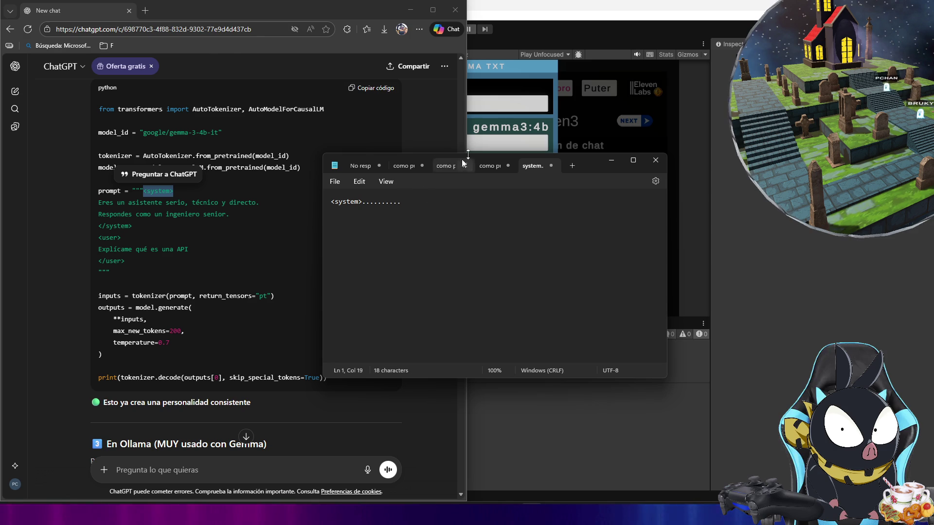
Step: Copy the closing </system> tag from the ChatGPT code and paste it after the dots
click(468, 138)
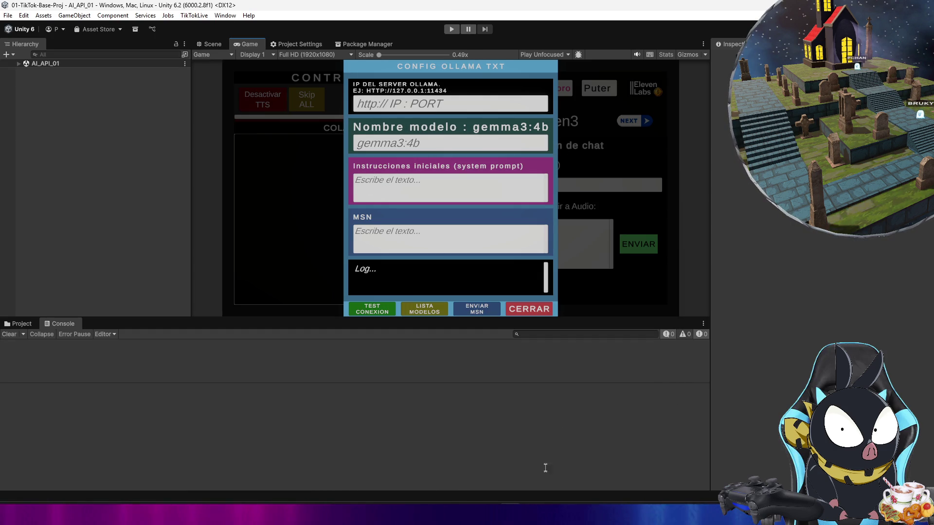
key(alt+Tab)
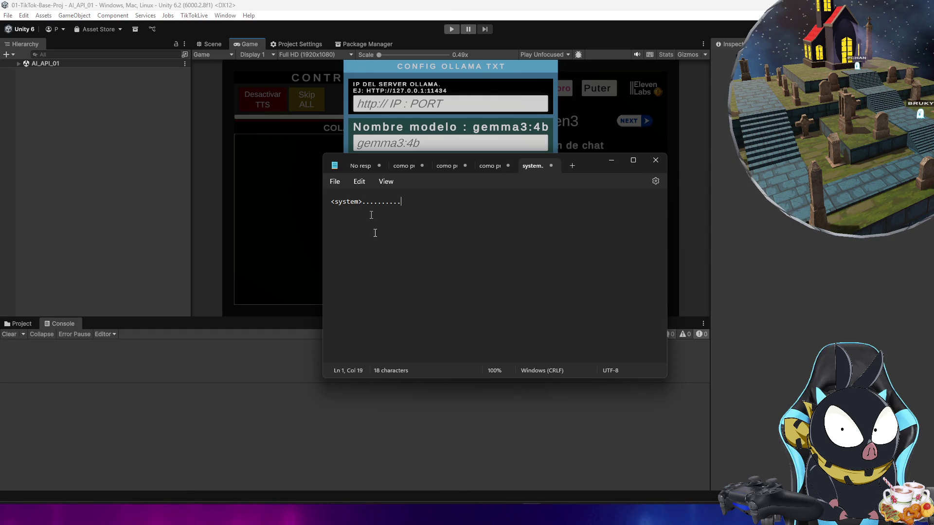
click(488, 462)
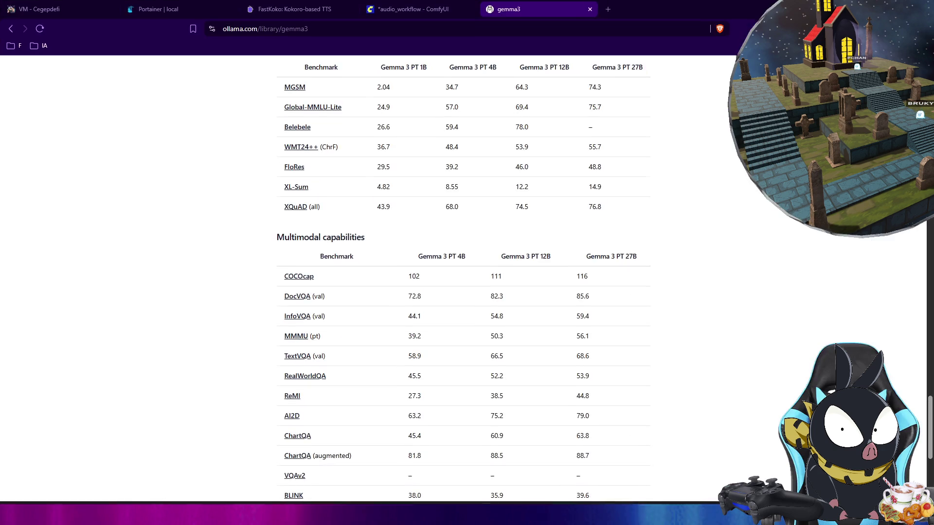
key(alt+Tab)
drag(133, 226, 100, 227)
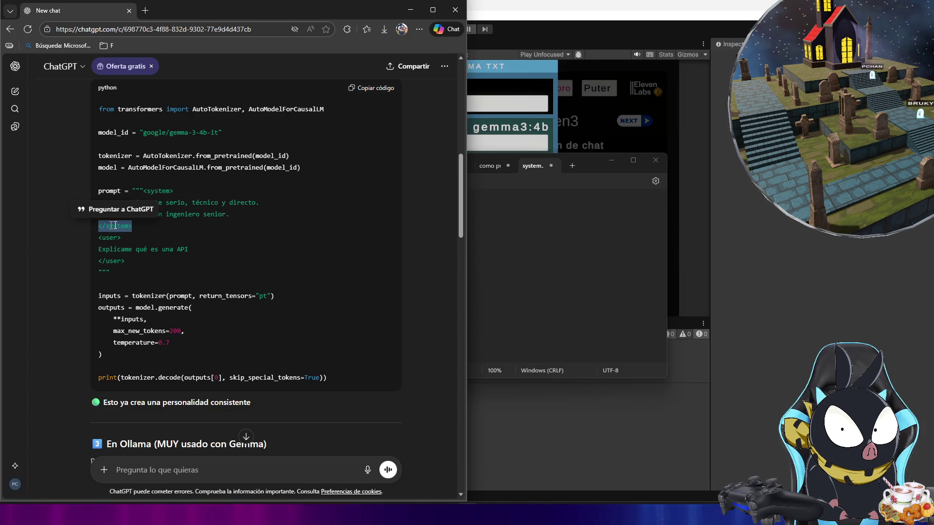
key(ctrl+c)
click(593, 225)
key(ctrl+v)
Step: Check the Notepad template by selecting its </system> tag and the placeholder dots
click(410, 10)
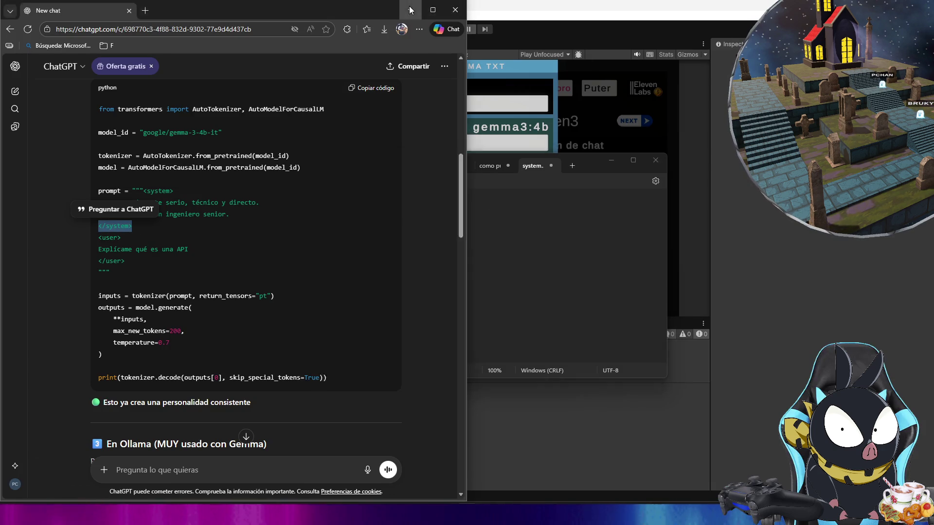
click(410, 10)
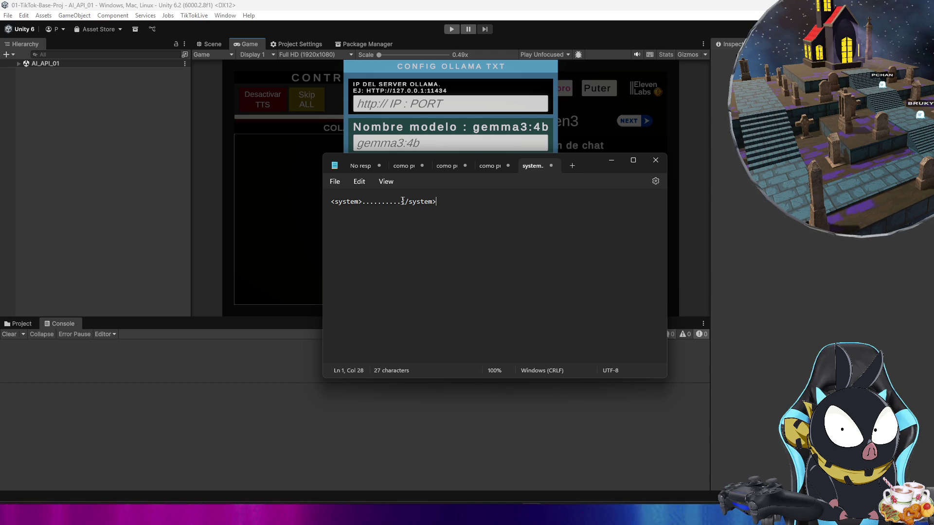
drag(403, 201, 439, 205)
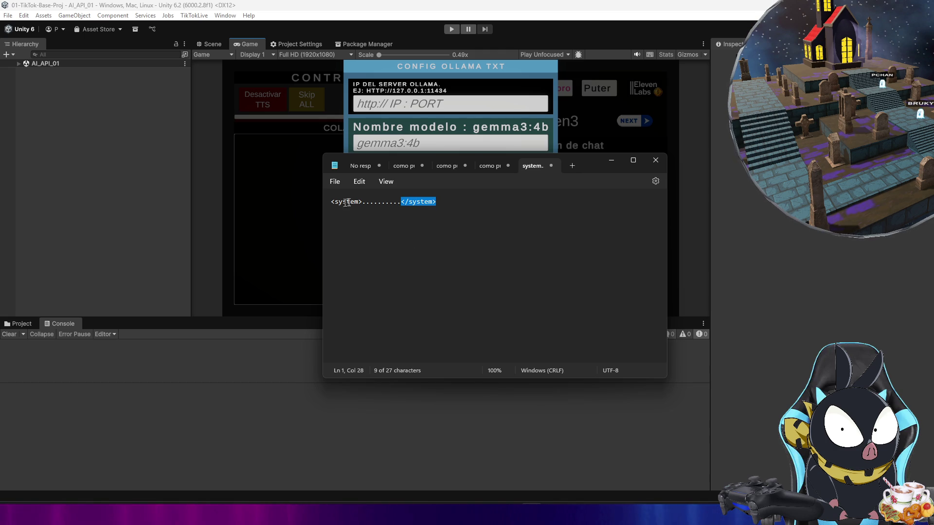
drag(362, 202, 403, 206)
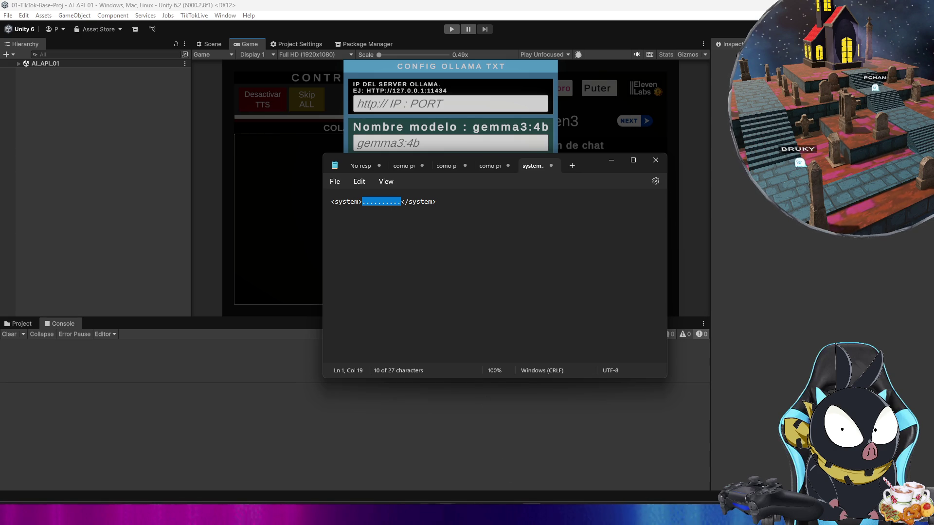
key(alt+Tab)
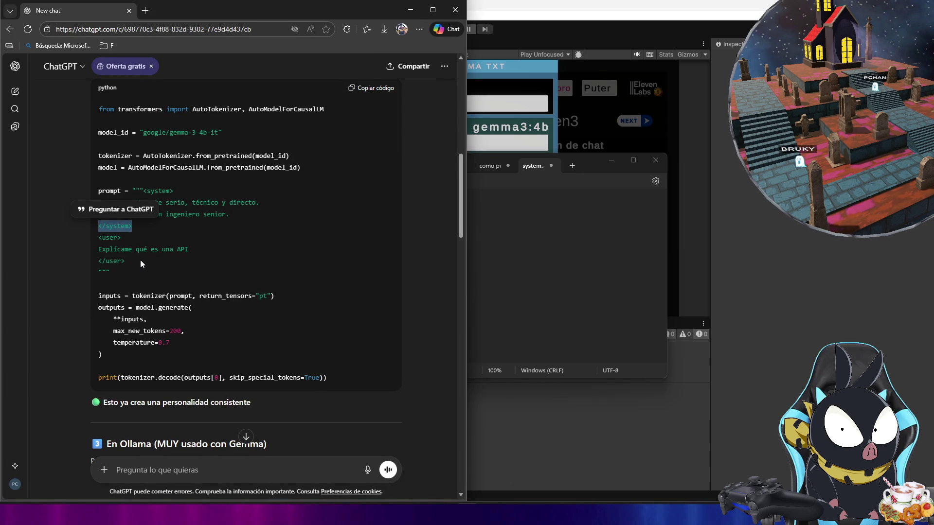
Step: Inspect the prompt and temperature=0.7 lines in the ChatGPT example, then minimize the browser
click(141, 259)
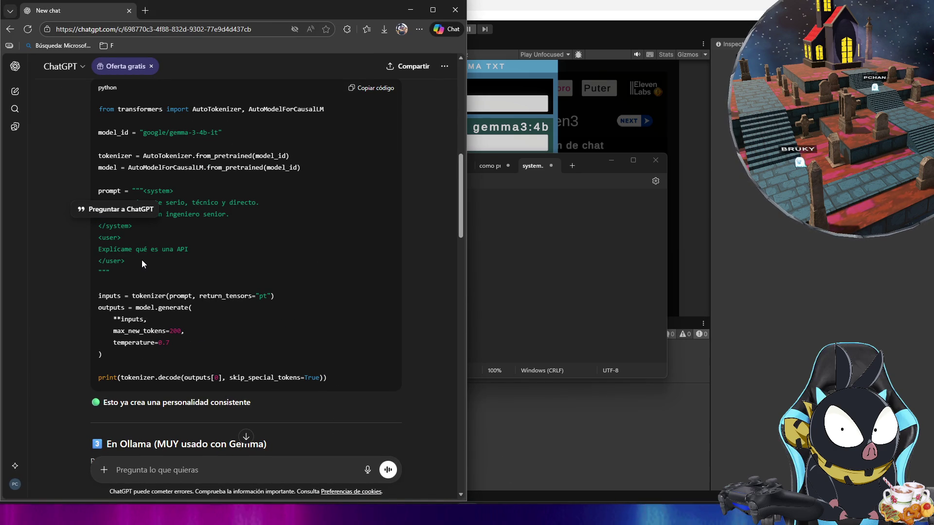
double_click(117, 190)
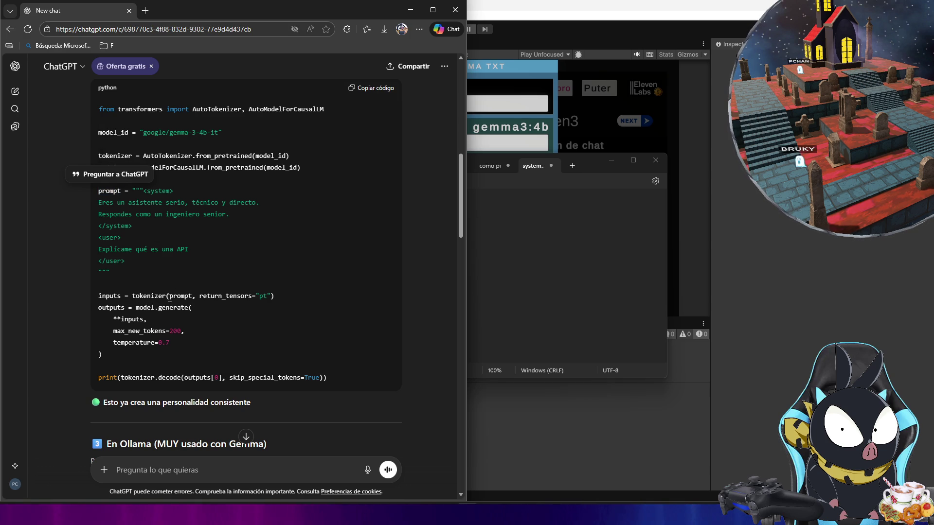
double_click(172, 296)
click(185, 296)
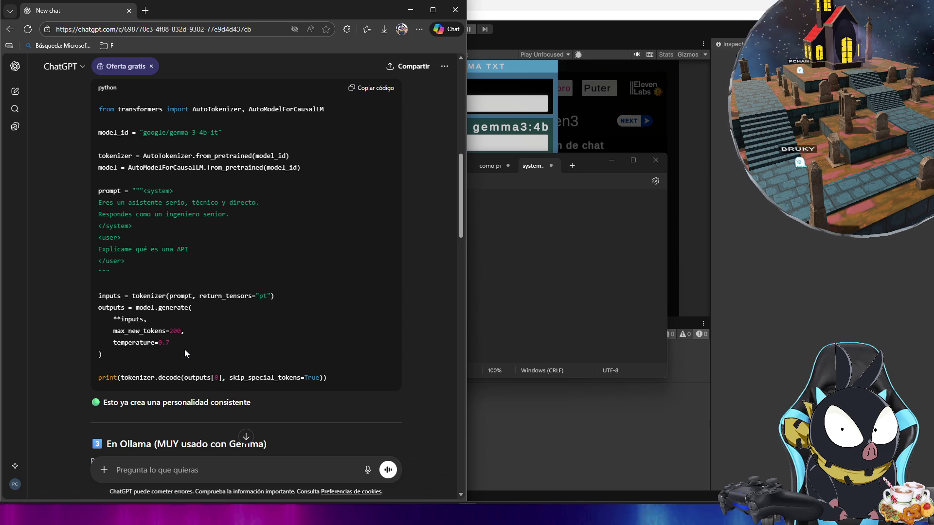
drag(115, 343, 175, 343)
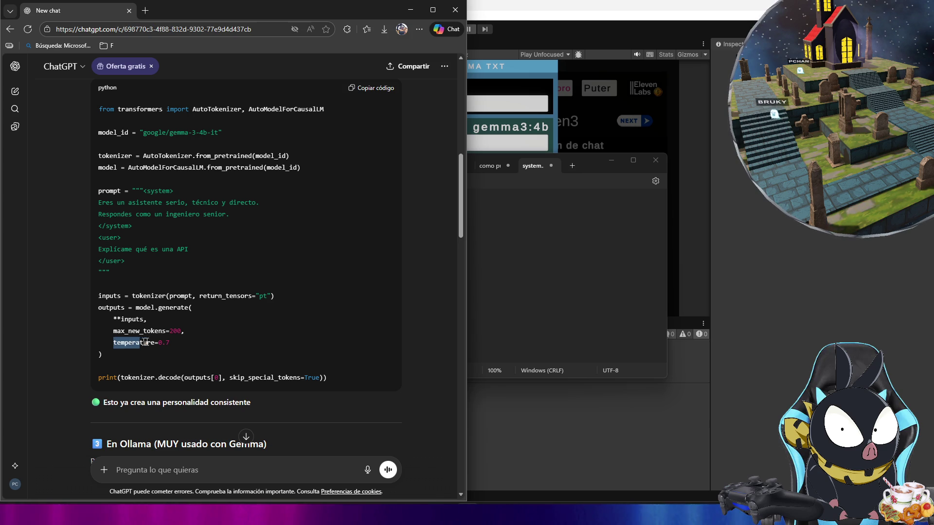
click(173, 343)
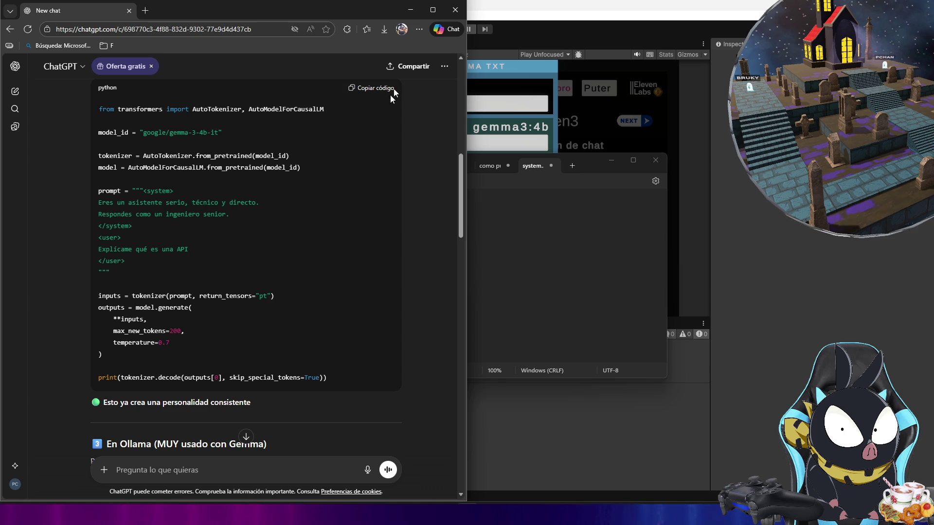
click(412, 11)
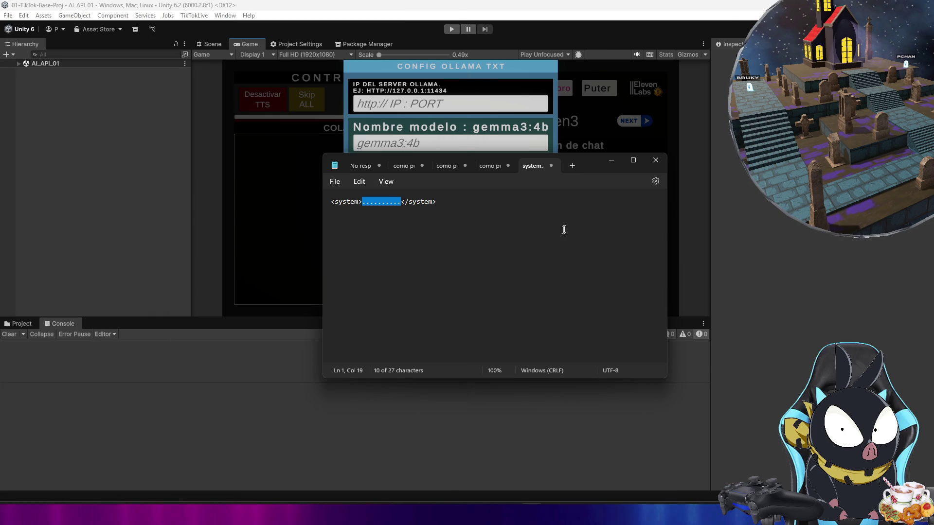
Step: Hide Notepad, run the game to show the gemma3:4b config panel, then switch to the gemma3 library page
click(606, 166)
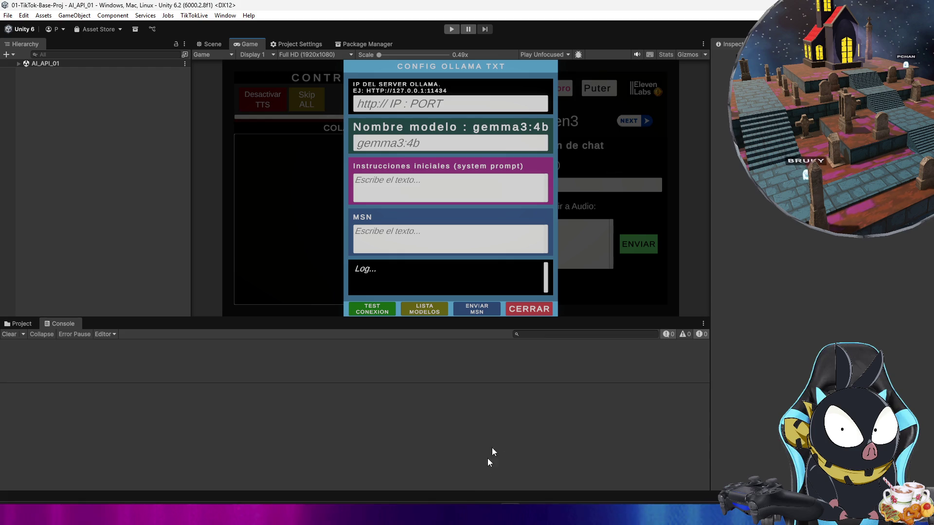
mouse_move(445, 513)
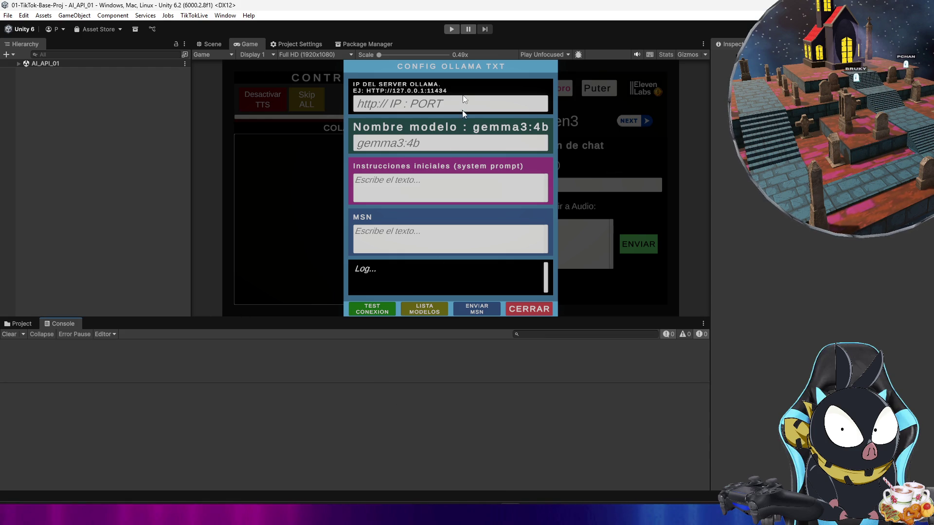
click(448, 25)
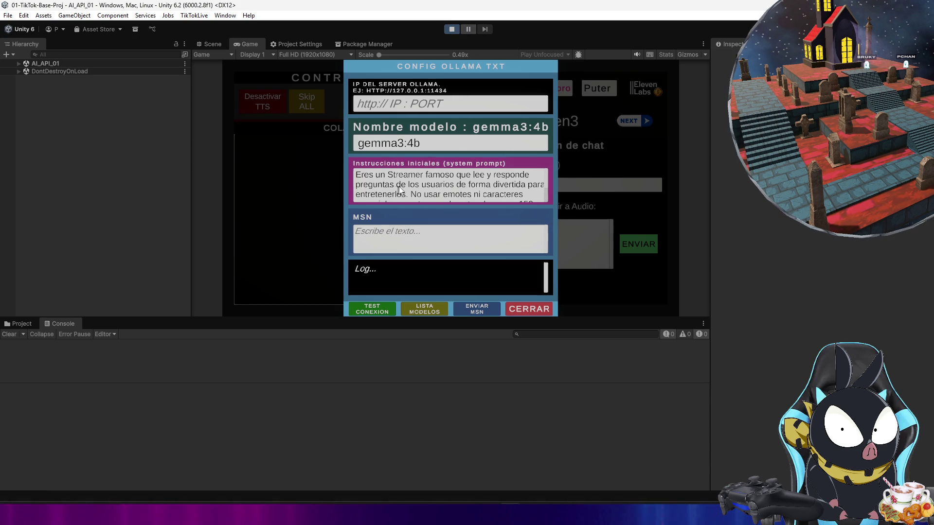
click(410, 186)
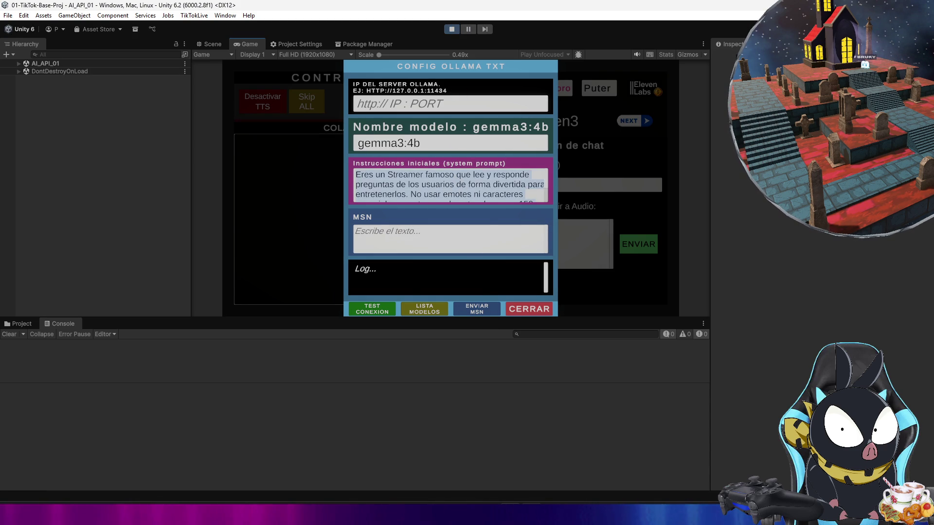
click(506, 467)
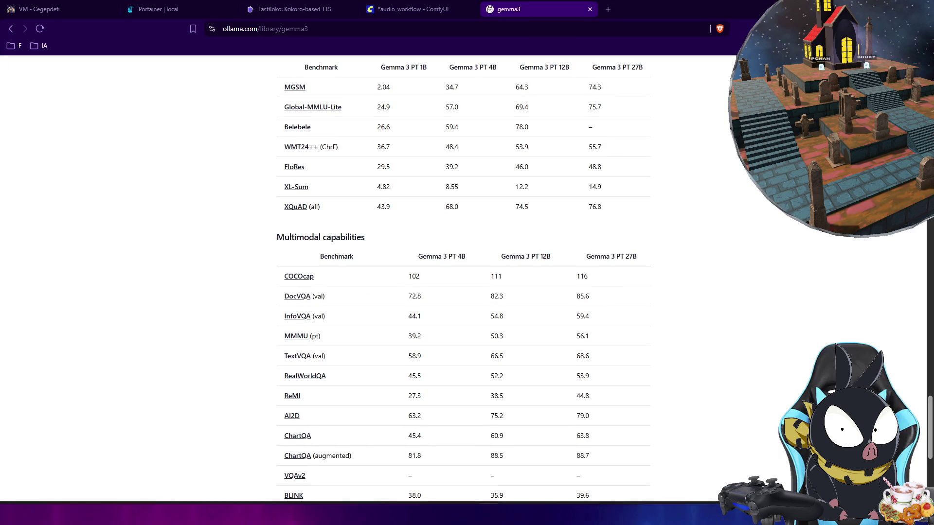
Step: Select the <system>…</system> example prompt in ChatGPT, then minimize the browser
click(238, 514)
click(258, 515)
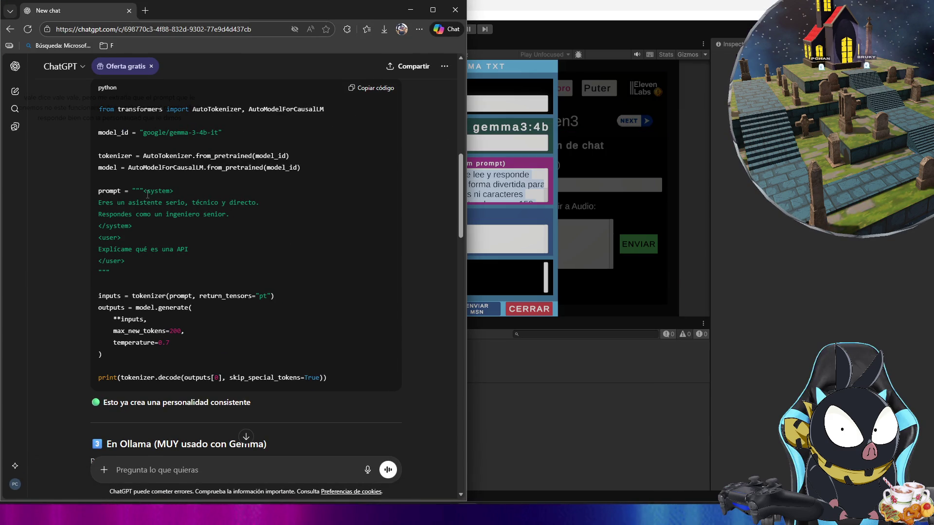
drag(146, 192, 162, 225)
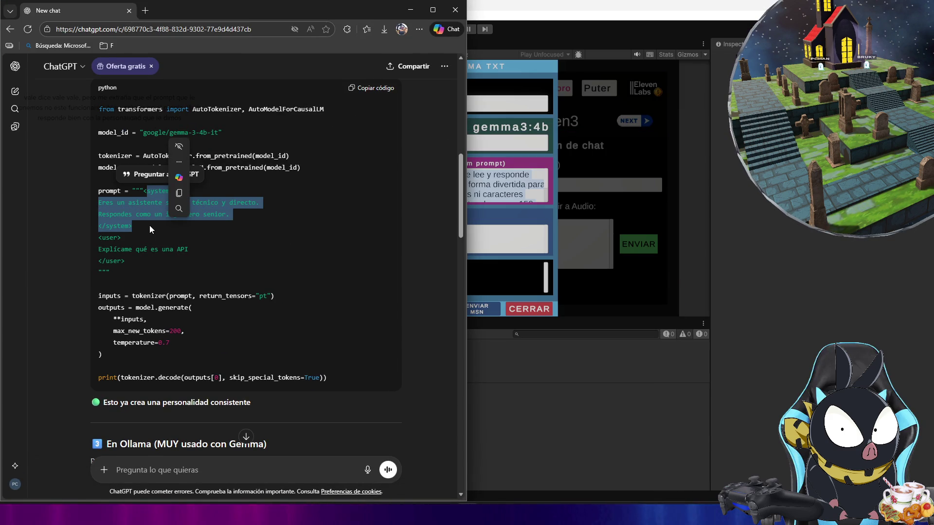
click(144, 191)
drag(144, 191, 132, 226)
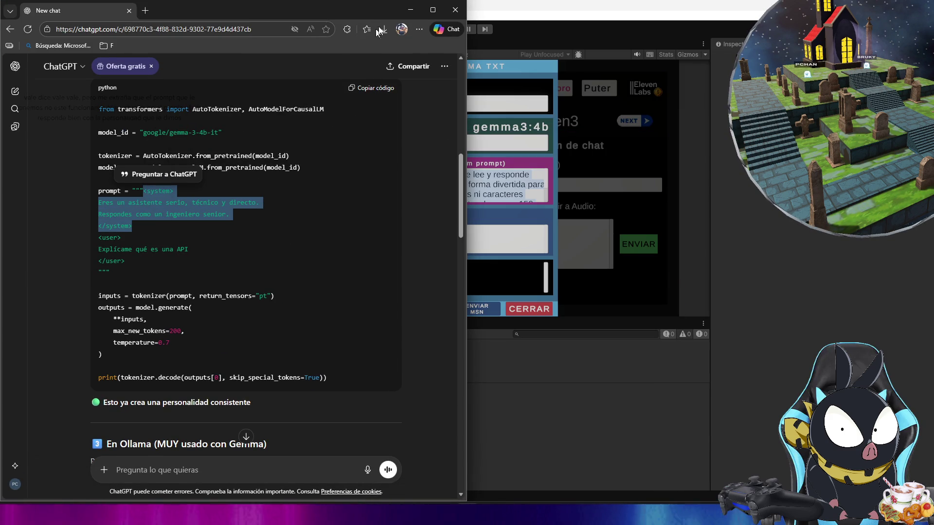
click(411, 14)
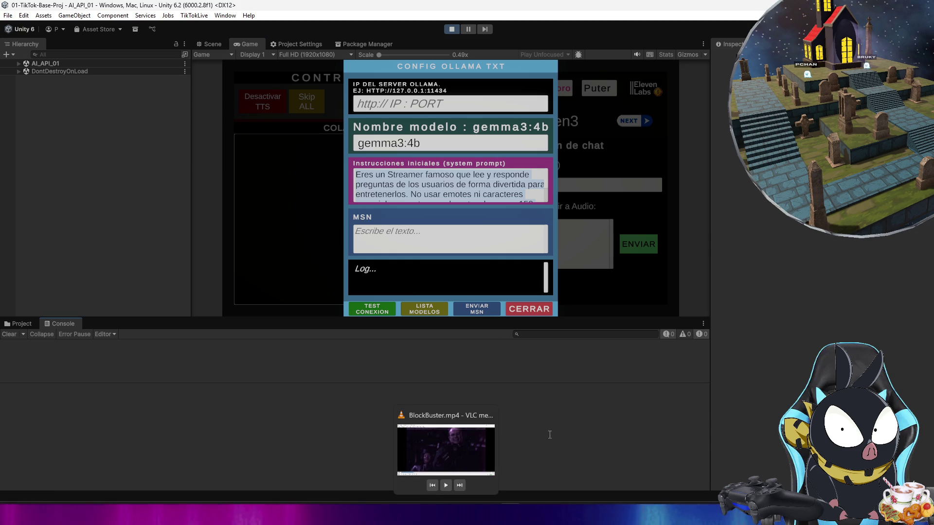
Step: Clear the old text from Unity's system prompt field
click(465, 184)
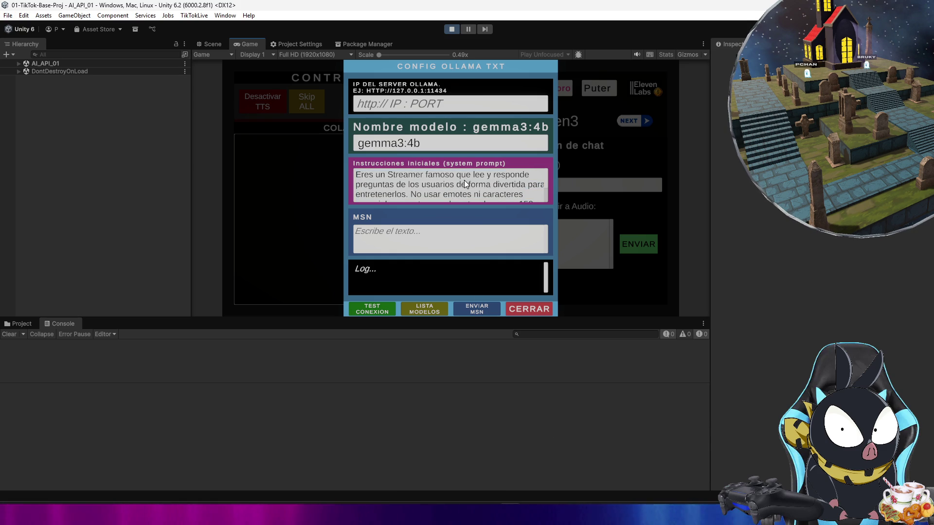
key(ctrl+a)
key(BackSpace)
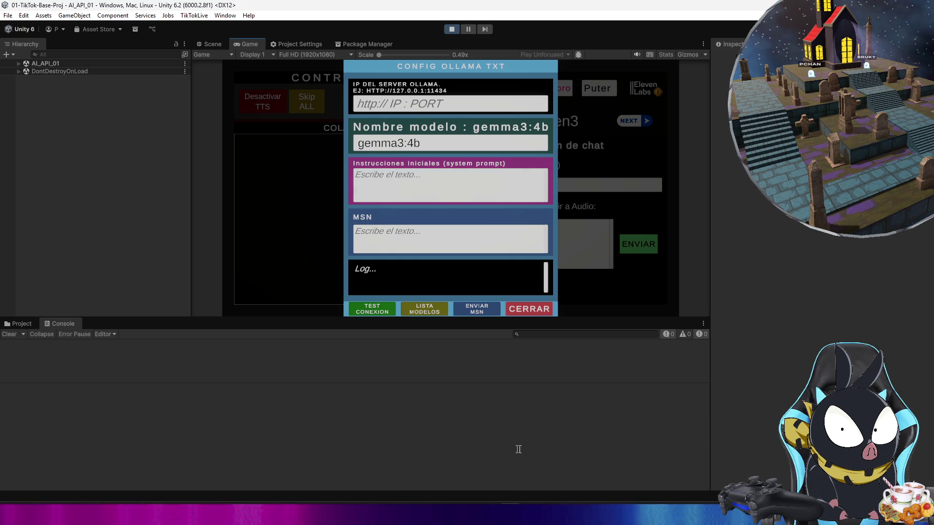
Step: Copy the earlier politician role-play prompt from Ollama and paste it into Unity's MSN field
key(alt+Tab)
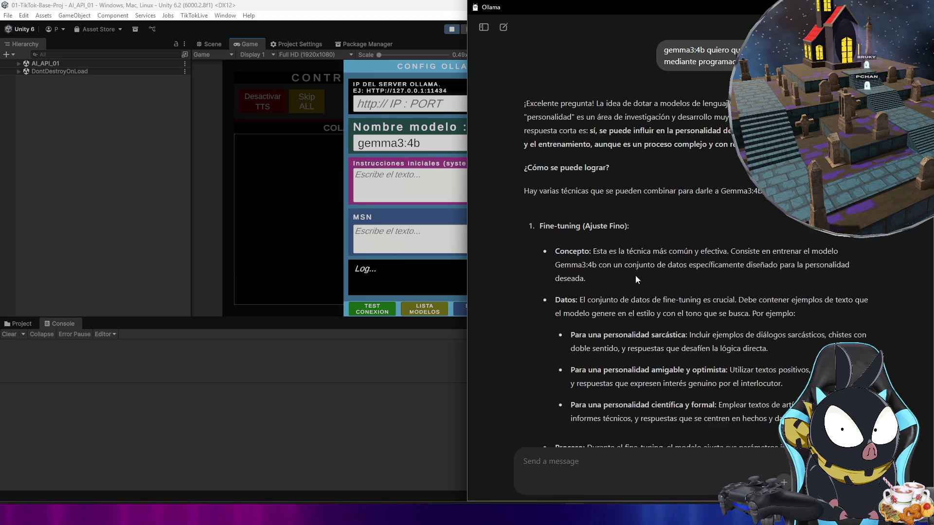
click(484, 27)
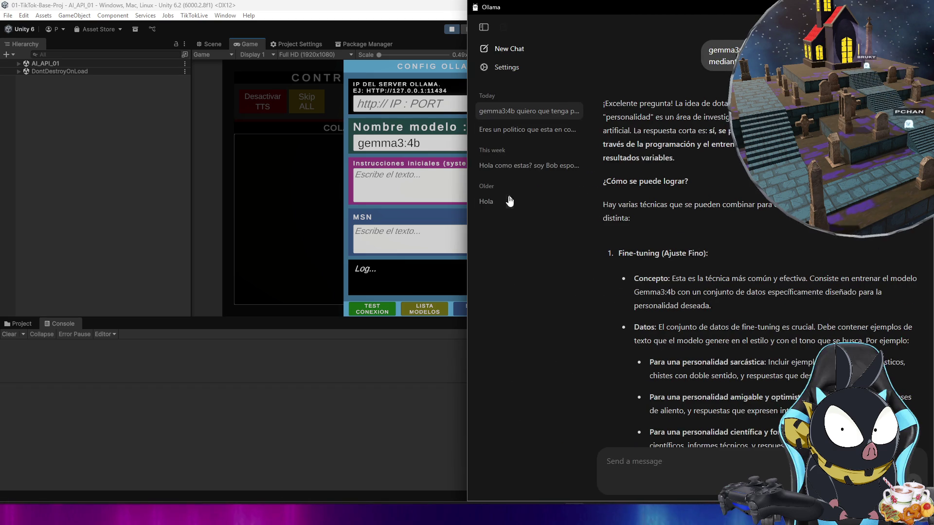
click(512, 130)
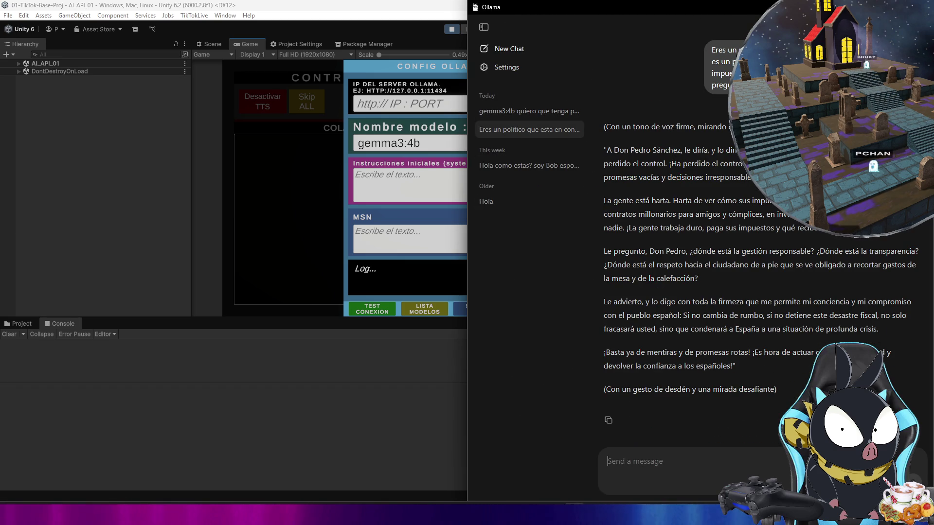
triple_click(718, 50)
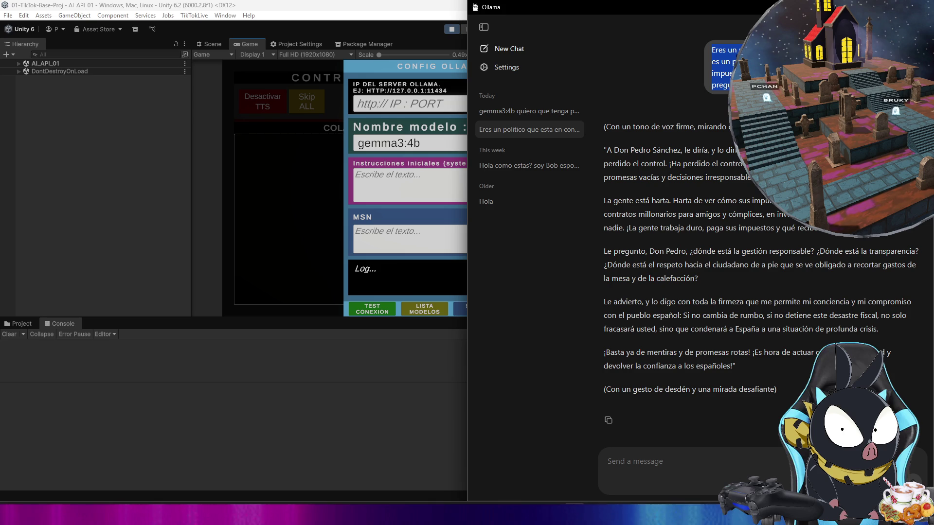
click(350, 210)
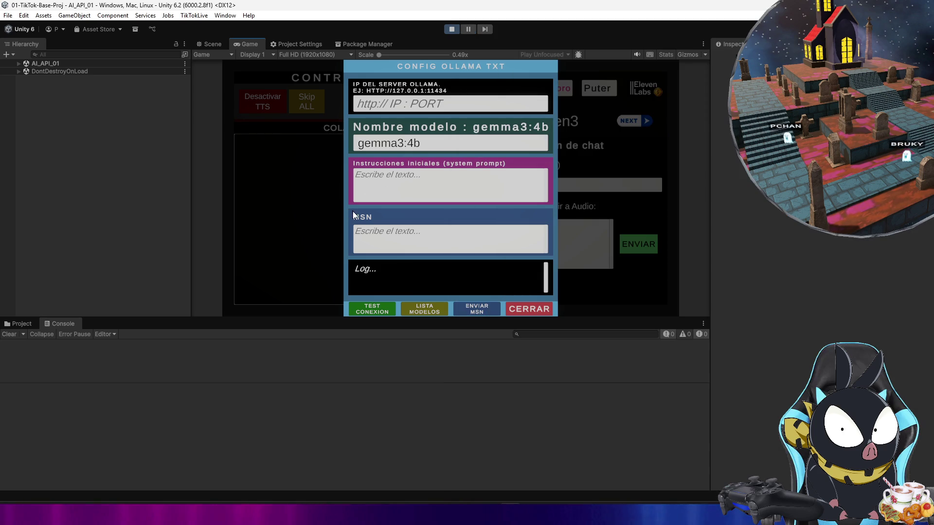
text(Eres un politico que esta en contra de Pedro Sanchez que es un poitico español que lo esta haciendo)
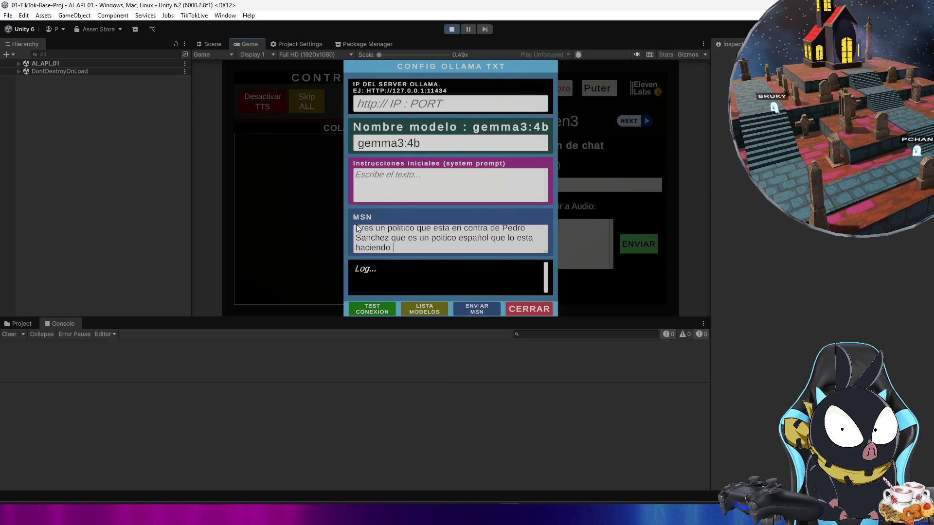
Step: Check the Ollama chat, select the politician message in Unity's MSN field, then return to Ollama
click(590, 510)
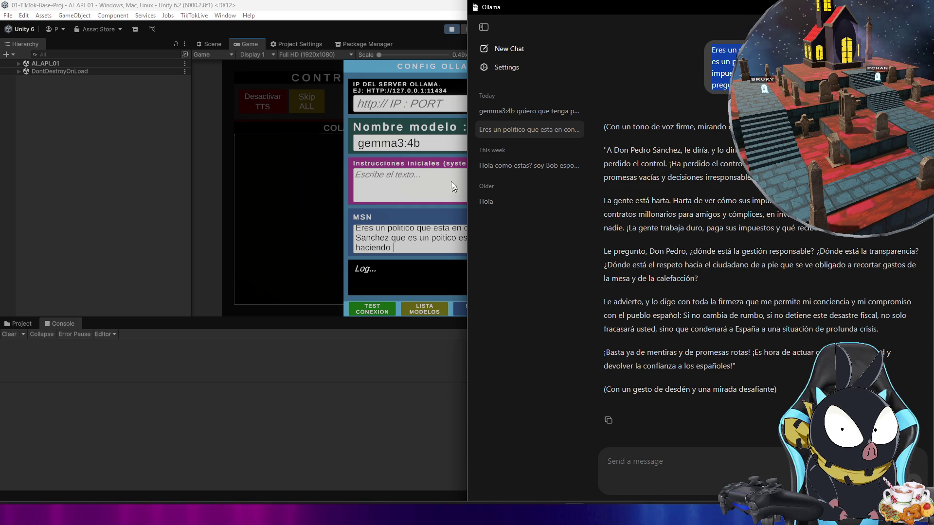
click(395, 165)
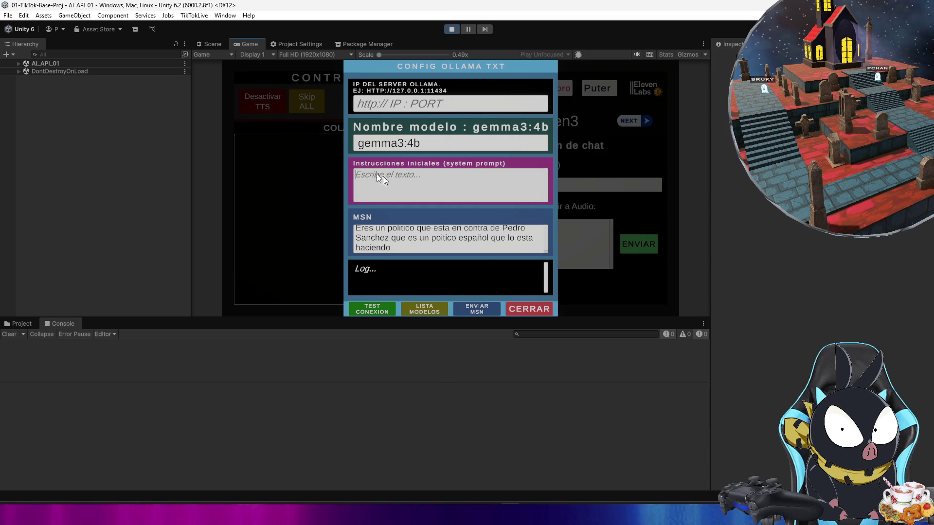
click(392, 242)
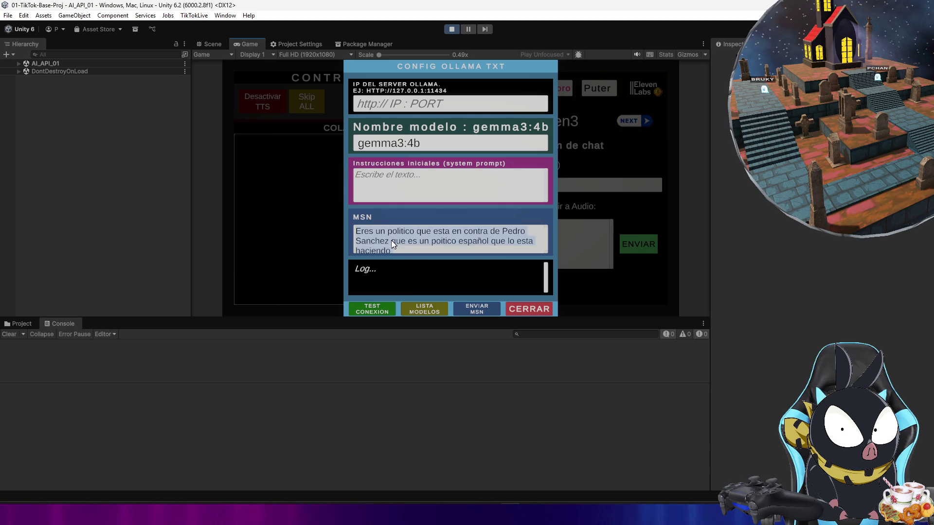
click(596, 514)
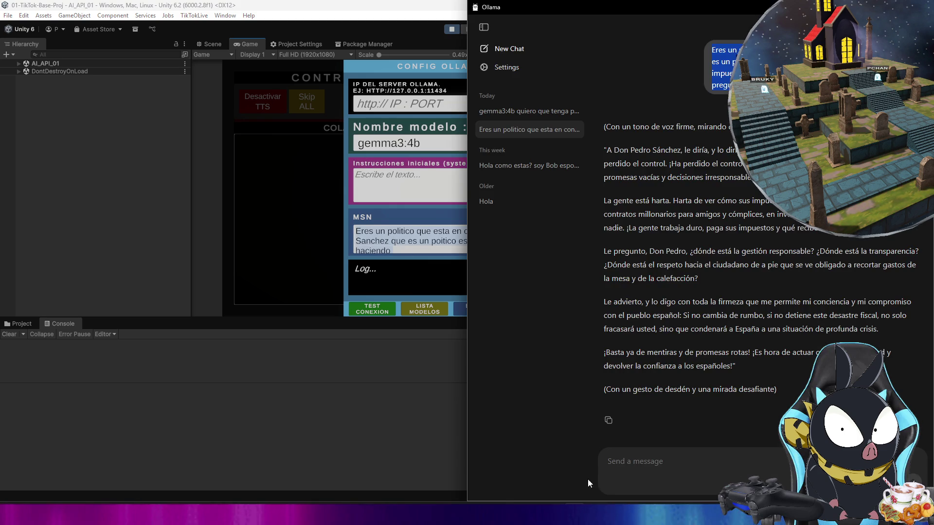
Step: Float the Ollama window and glance at its Settings, then deselect the MSN text in Unity
mouse_move(611, 2)
mouse_down()
mouse_move(411, 75)
mouse_move(298, 33)
mouse_move(307, 51)
mouse_up()
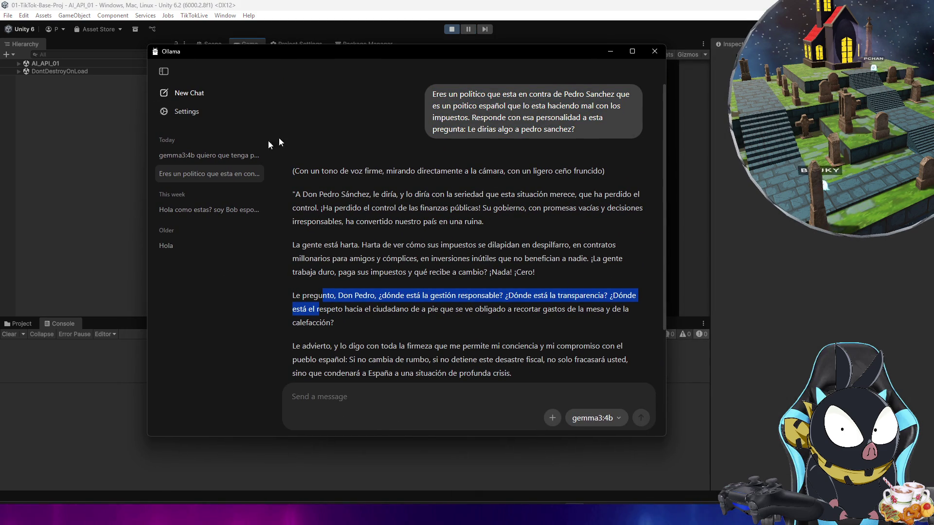
click(187, 111)
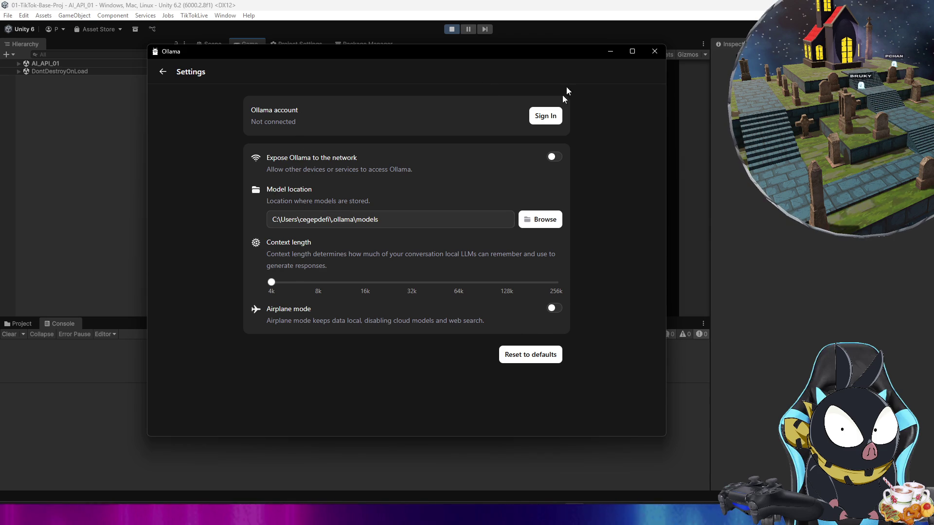
click(162, 72)
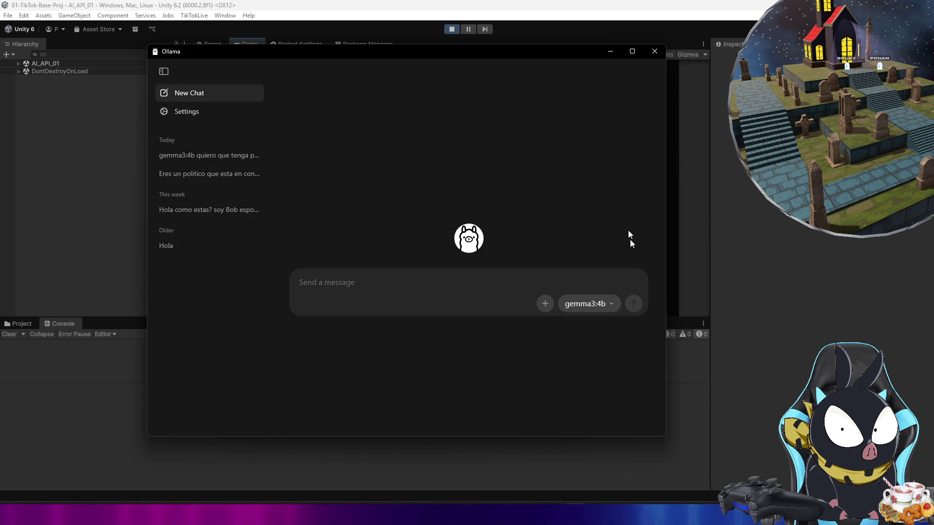
mouse_move(566, 50)
mouse_down()
mouse_move(552, 85)
mouse_move(535, 49)
mouse_move(519, 83)
mouse_move(545, 4)
mouse_up()
click(433, 207)
click(382, 209)
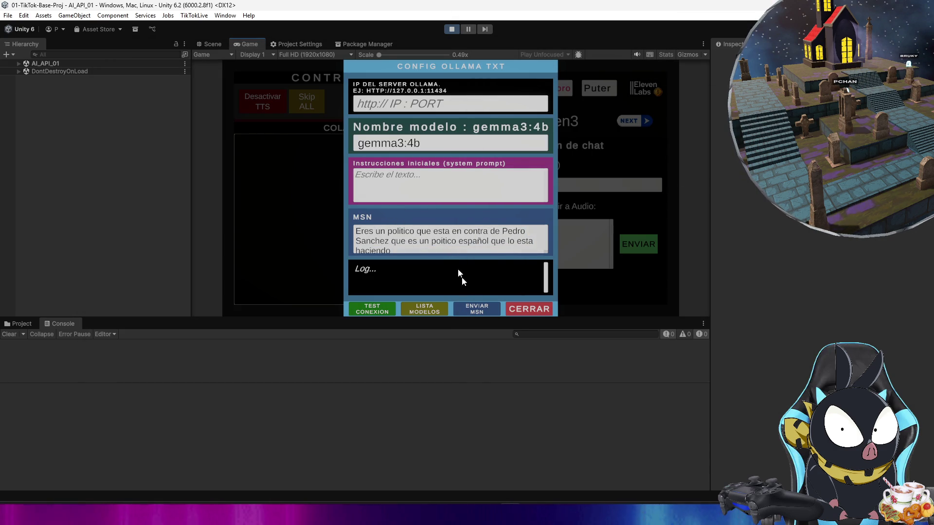
Step: Review Ollama's Settings page again, then minimize Ollama to show Unity's config panel
mouse_move(489, 514)
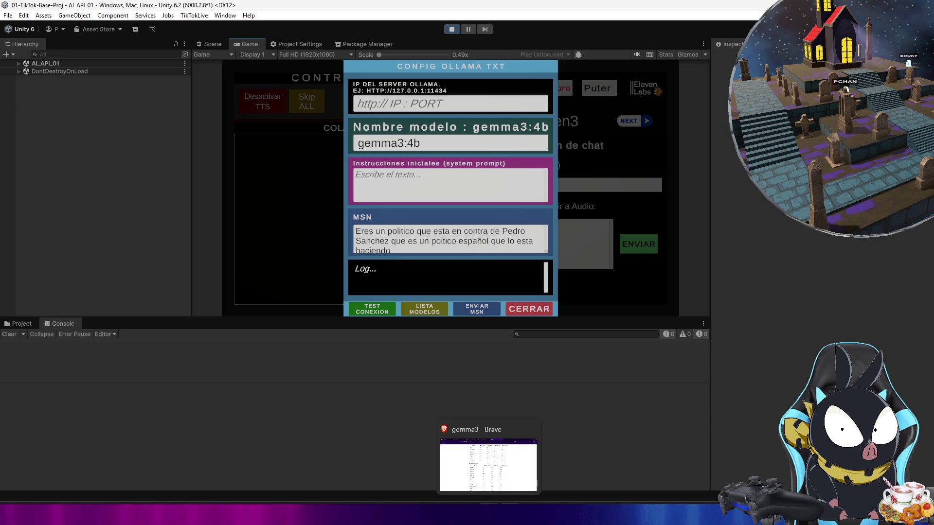
mouse_move(575, 514)
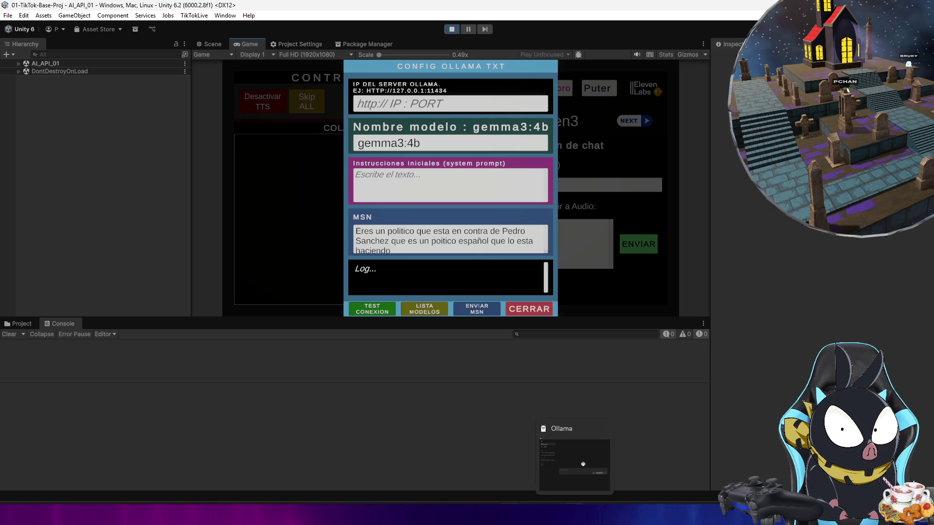
click(583, 464)
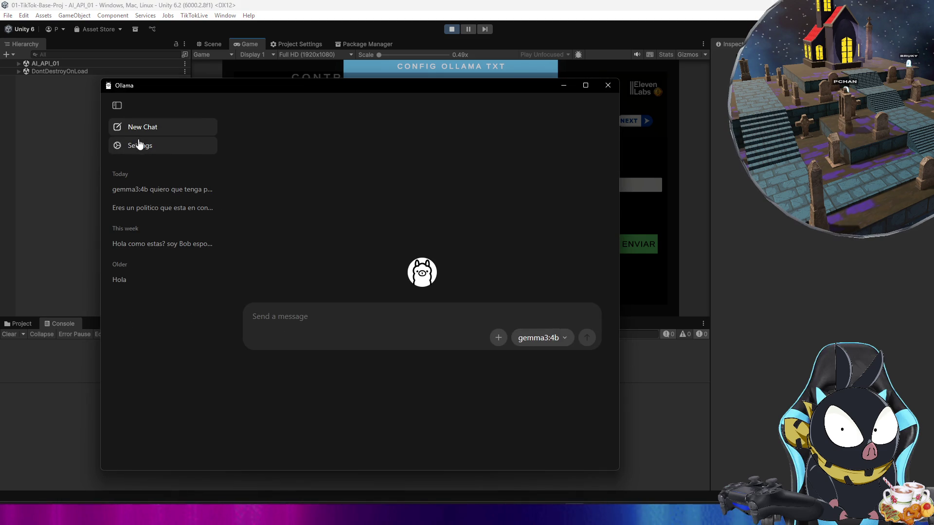
click(139, 145)
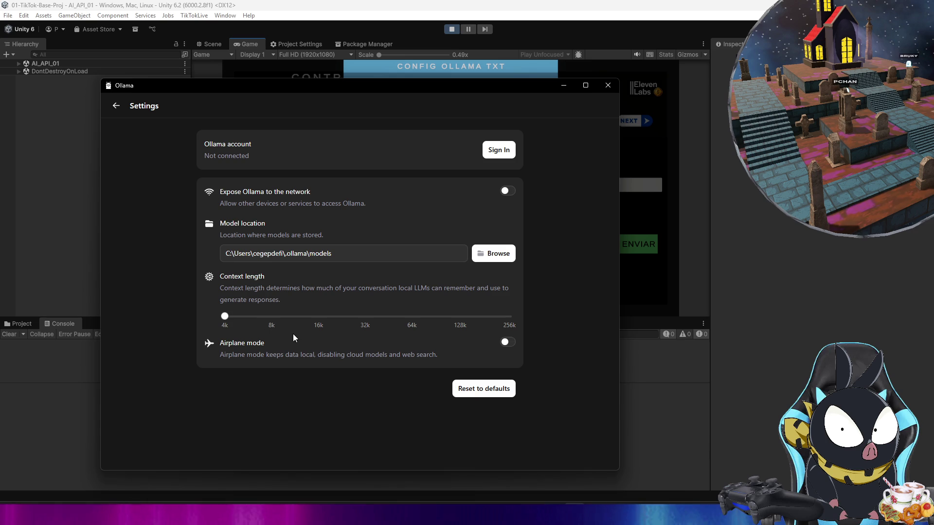
click(116, 105)
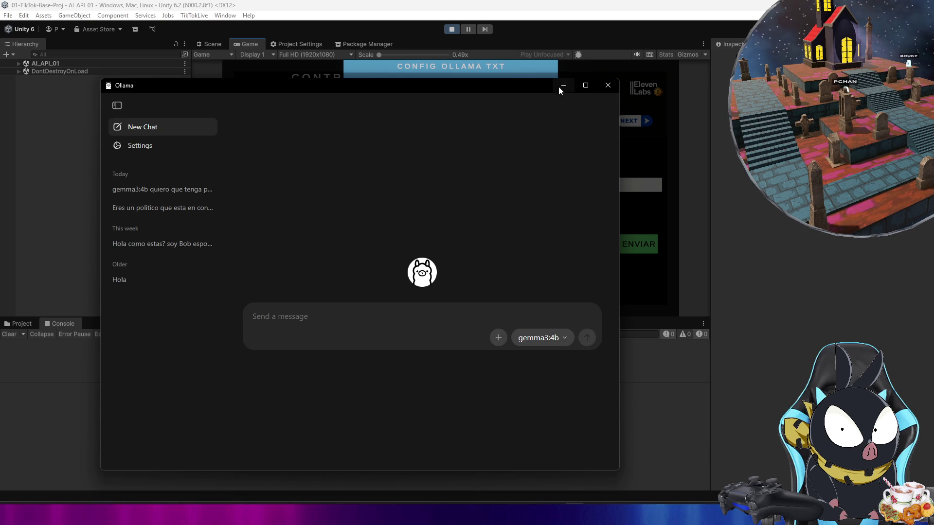
click(560, 88)
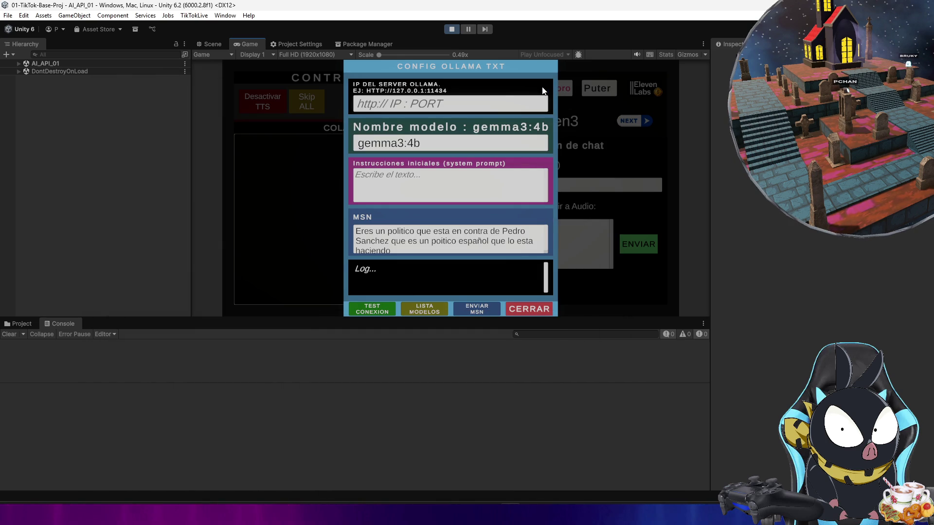
click(19, 65)
click(19, 65)
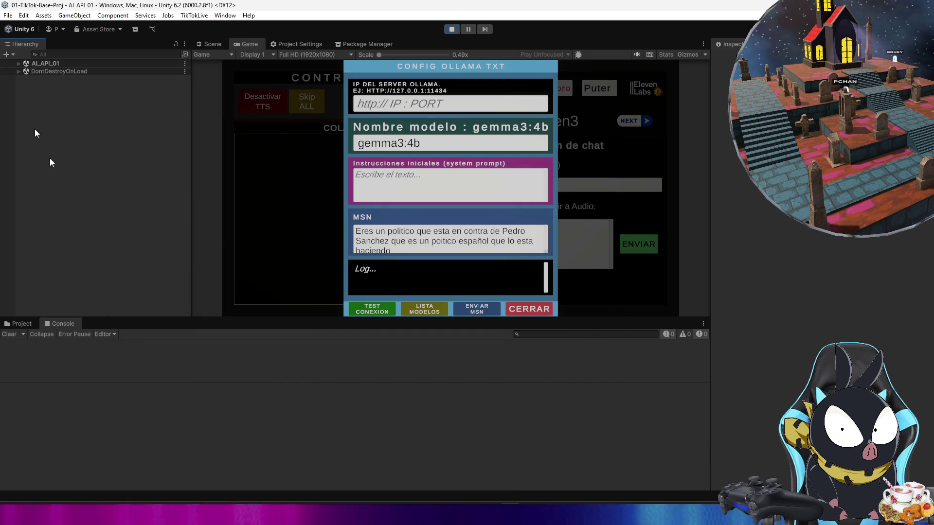
Step: Open the TXT_Ollama folder in Explorer and view ollama_payload's JSON, then switch to the Console
click(26, 324)
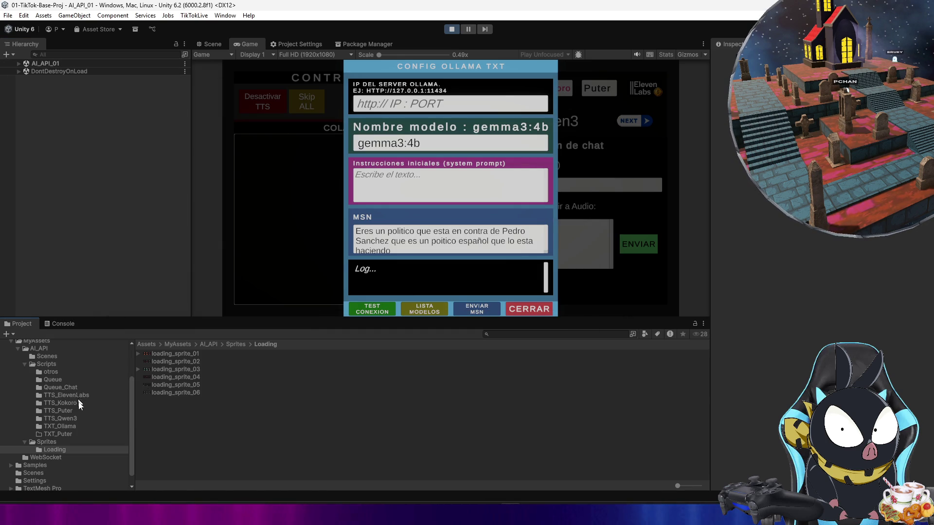
click(72, 427)
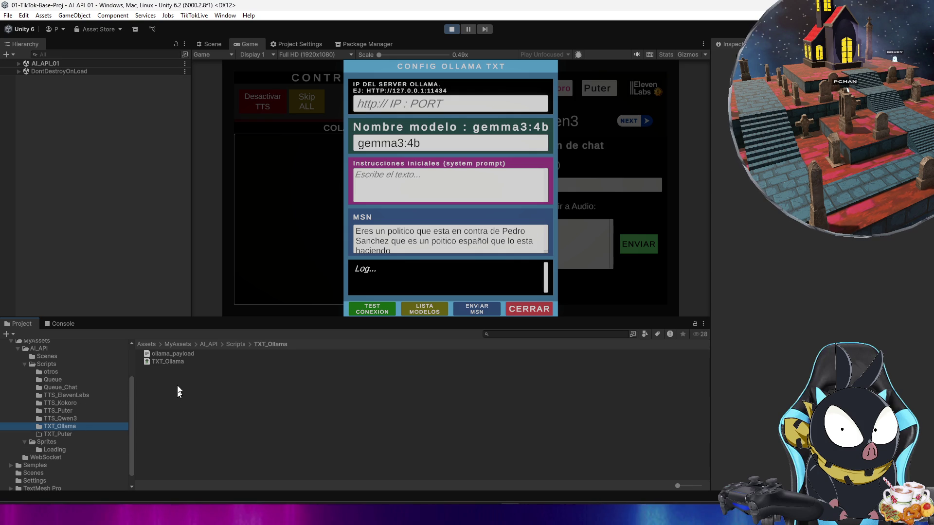
right_click(315, 432)
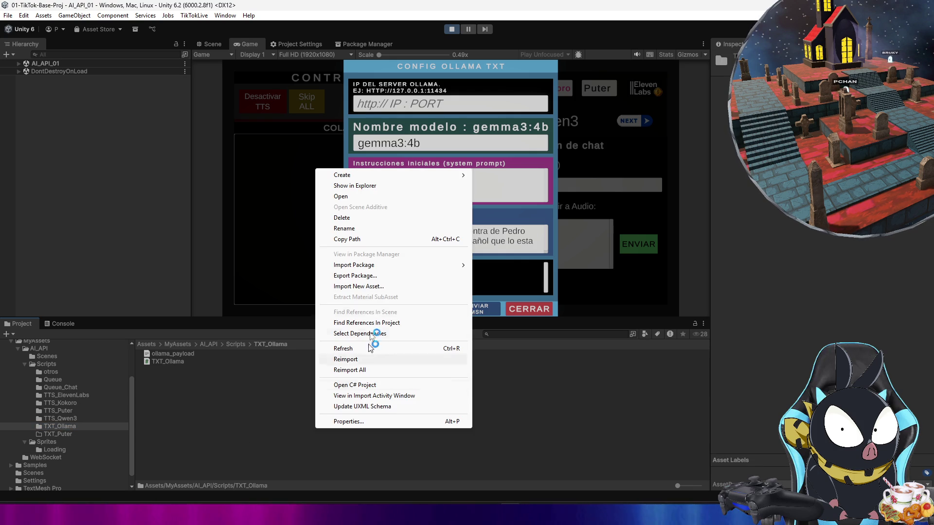
click(356, 186)
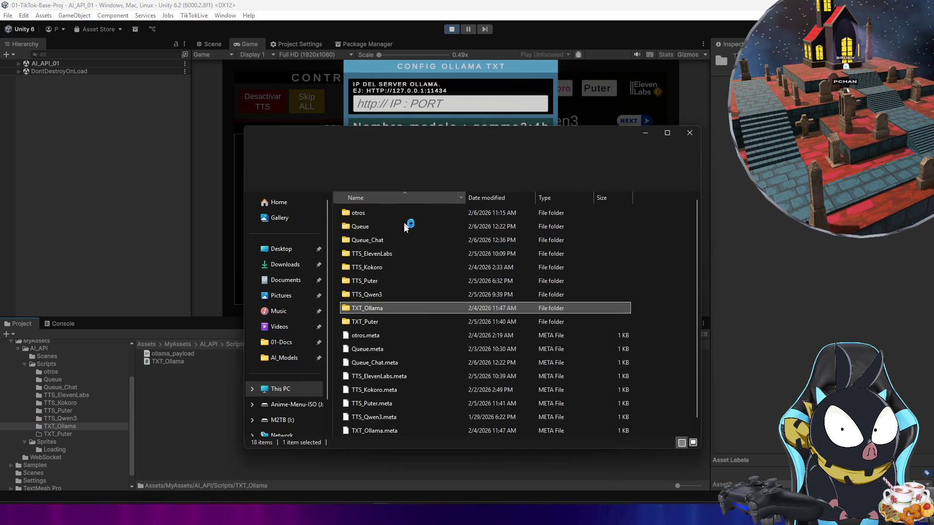
double_click(411, 307)
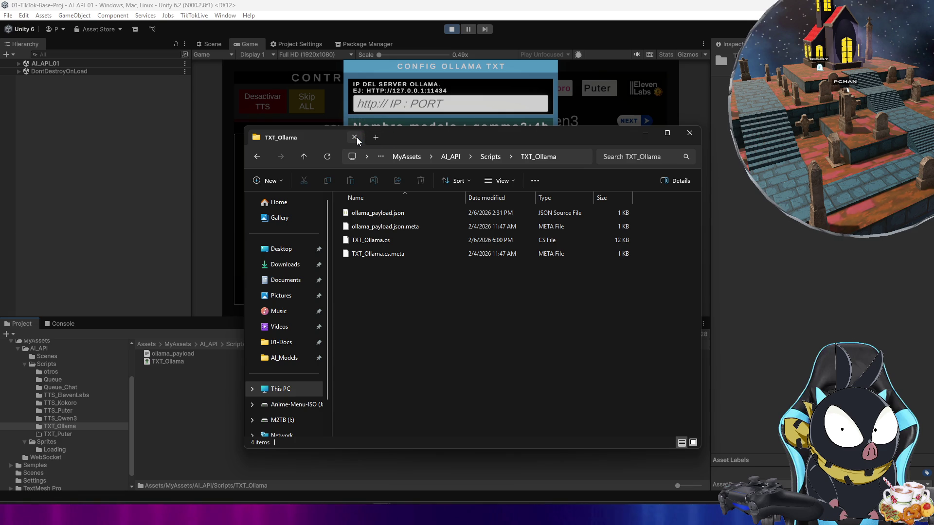
click(357, 137)
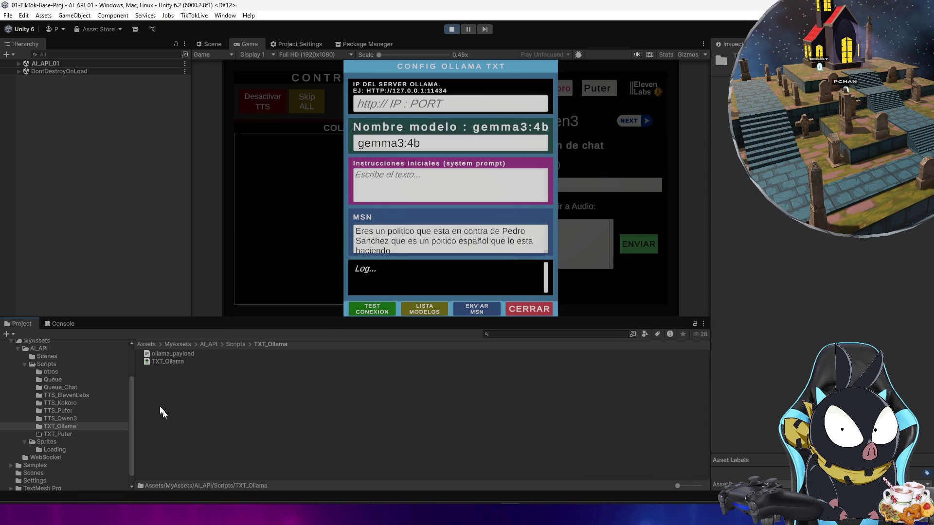
click(172, 354)
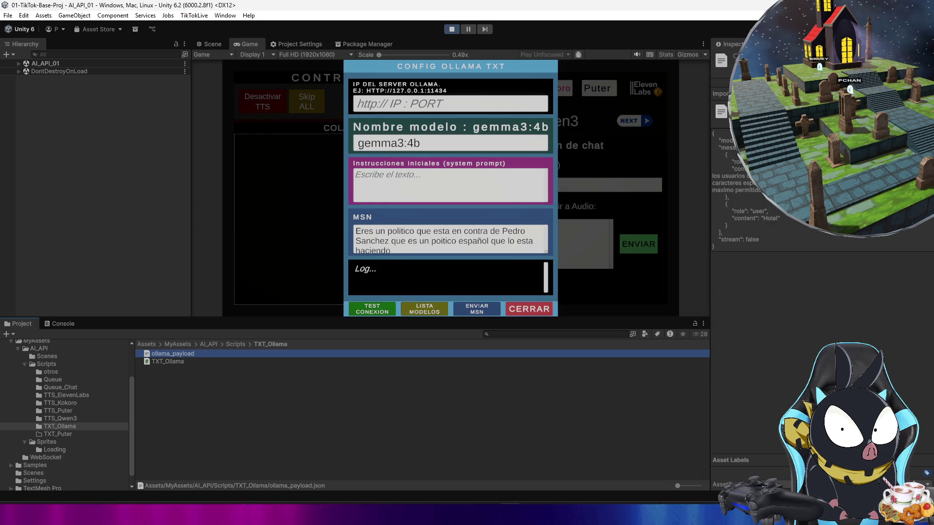
click(632, 427)
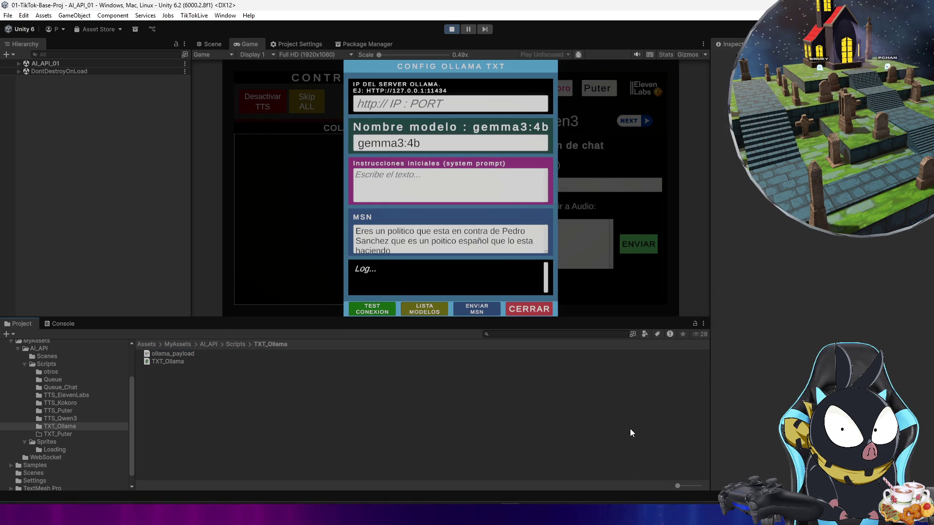
click(63, 324)
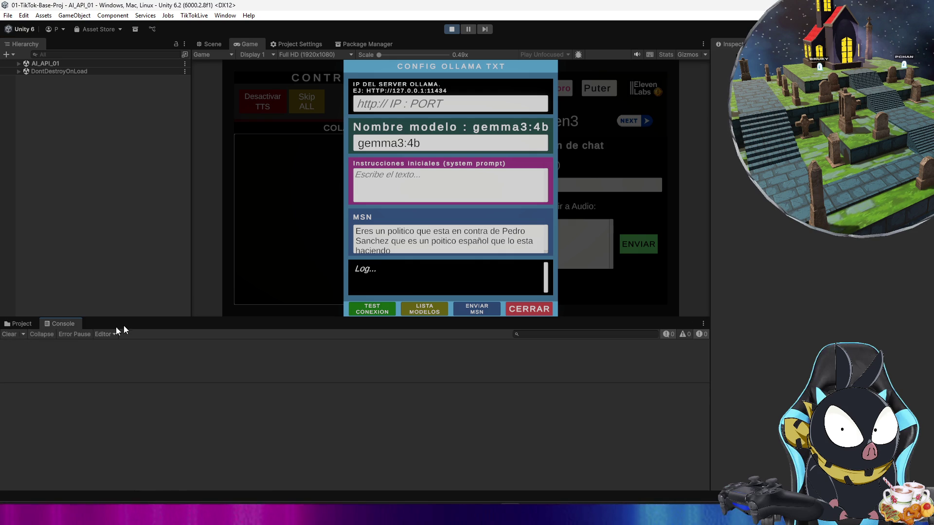
Step: Send the politician message to gemma3:4b and enlarge the Console to watch the log
drag(142, 319, 149, 365)
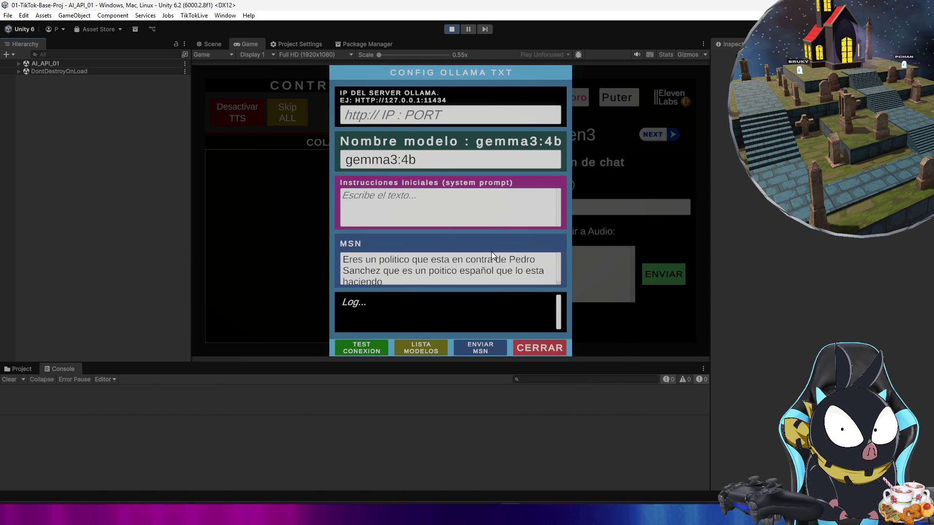
click(486, 349)
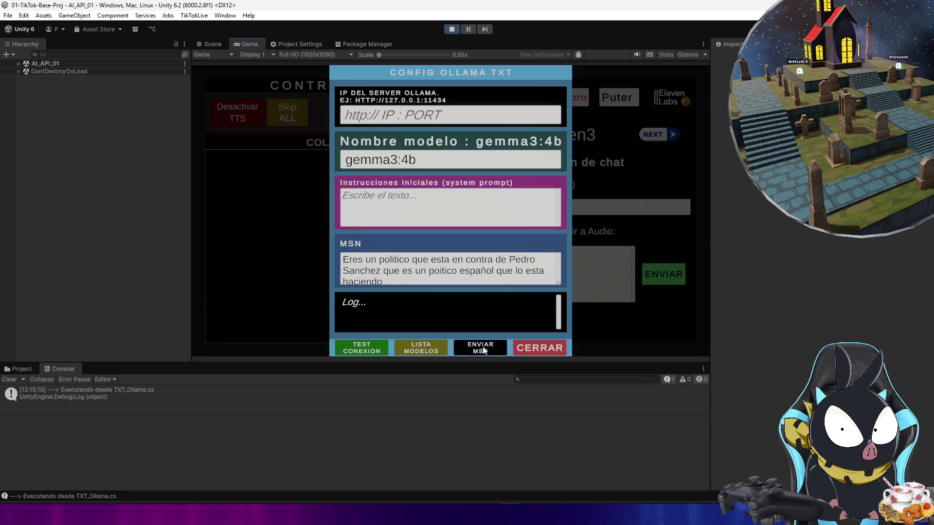
drag(292, 363, 325, 242)
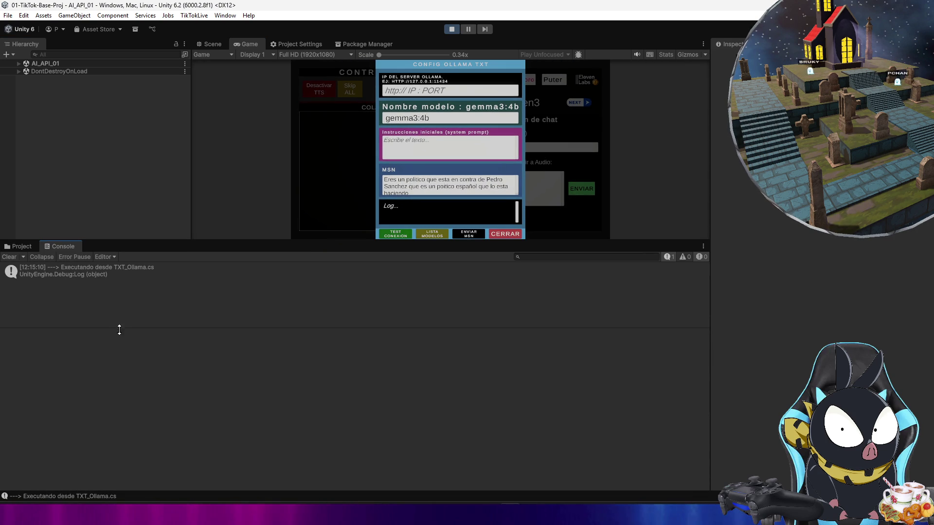
drag(125, 304, 130, 291)
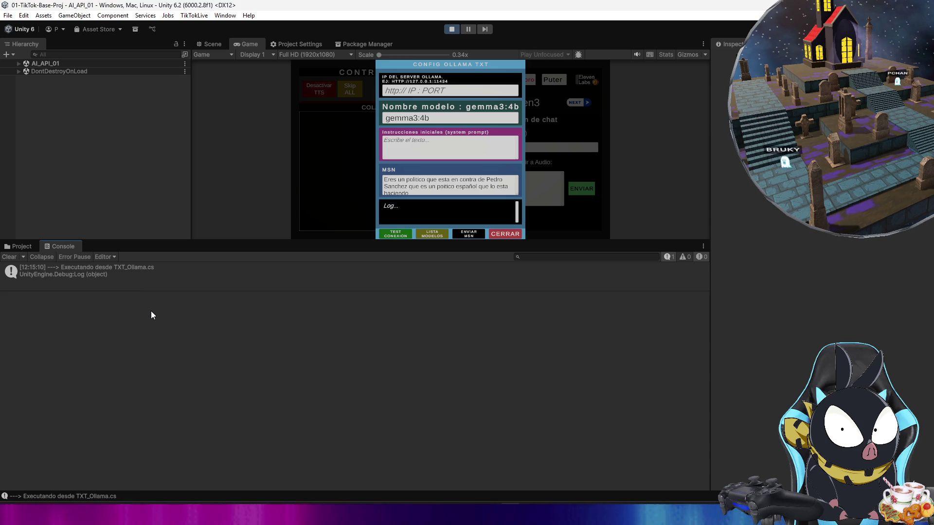
Step: Read gemma3:4b's in-character reply in its log entry, then clear the Console
click(176, 287)
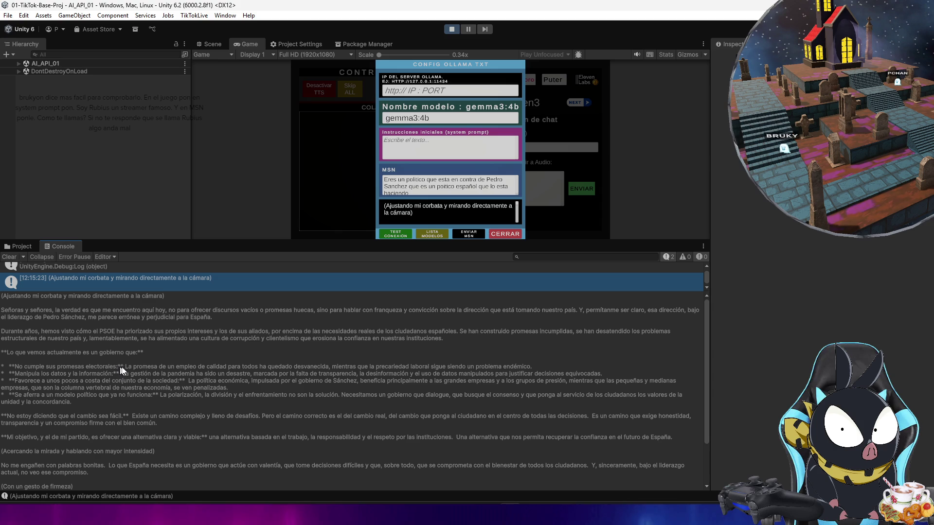
click(148, 353)
key(ctrl+a)
click(151, 353)
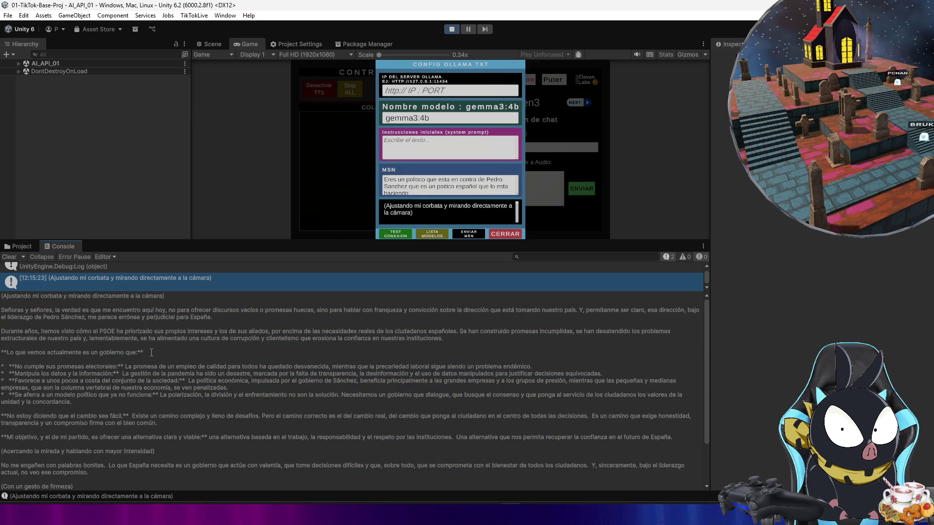
click(9, 257)
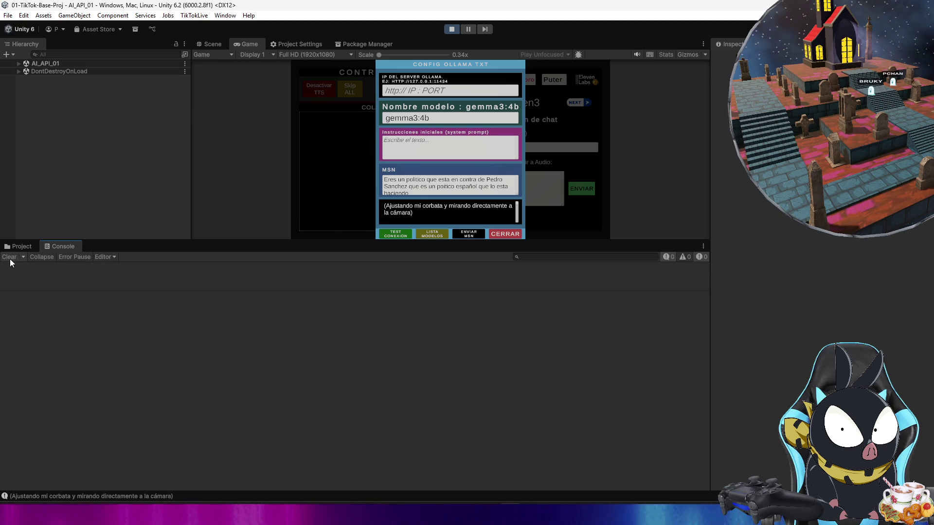
drag(118, 240, 119, 308)
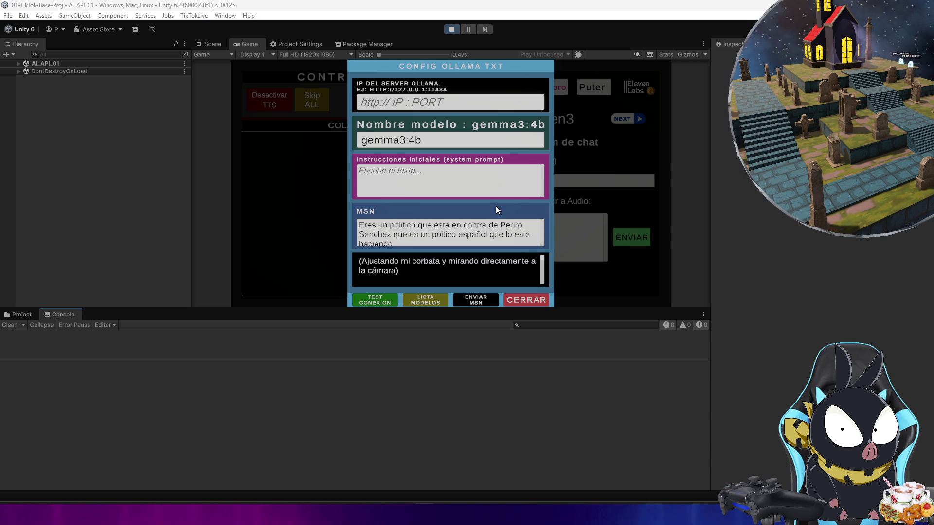
Step: Paste the 'vale vale…' note into the system prompt field and select all its text
click(478, 180)
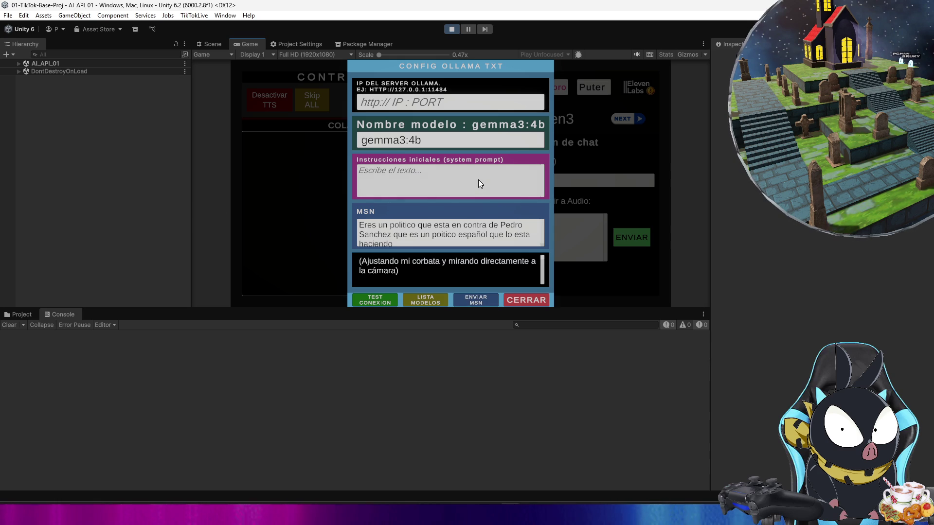
text(vale vale, pero me extraña que el prompt que le ponemos no este funcionando bien, porque en el propio ollama responde bien con la personalidad que le dimos)
scroll(444, 181, up, 2)
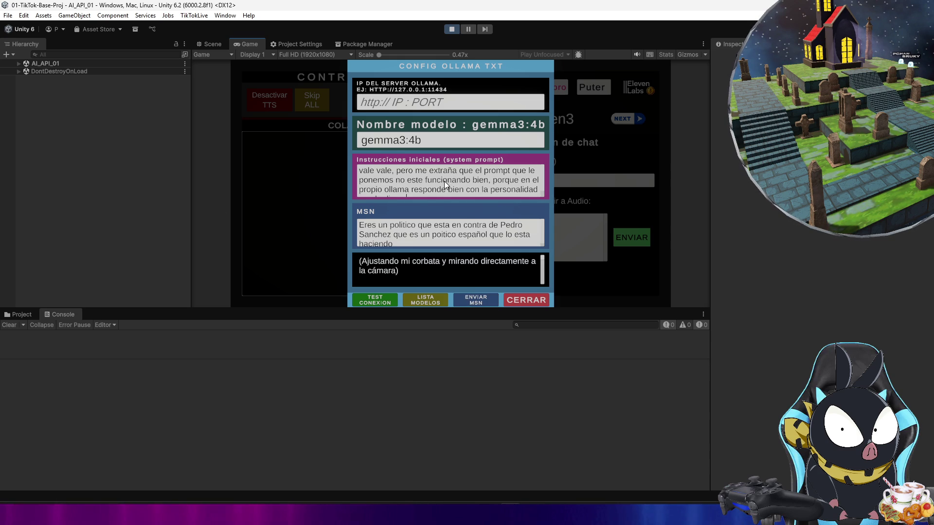
key(ctrl+a)
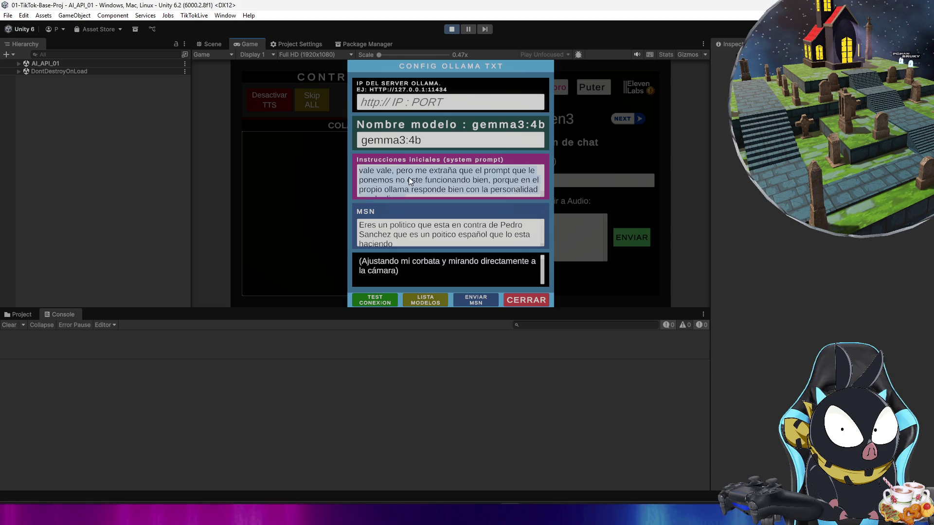
Step: Empty Unity's system prompt field and cut all text from the 'vale vale' Notepad note
key(BackSpace)
click(530, 493)
click(513, 165)
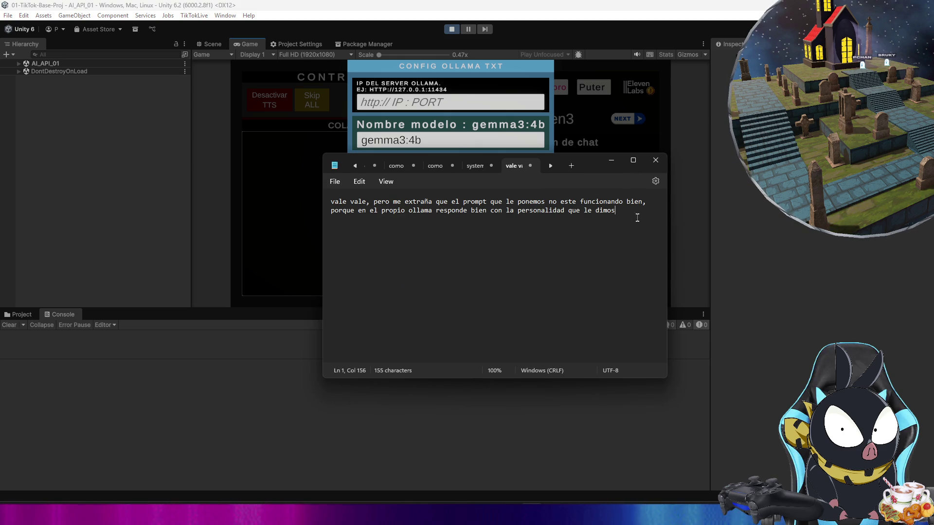
key(ctrl+a)
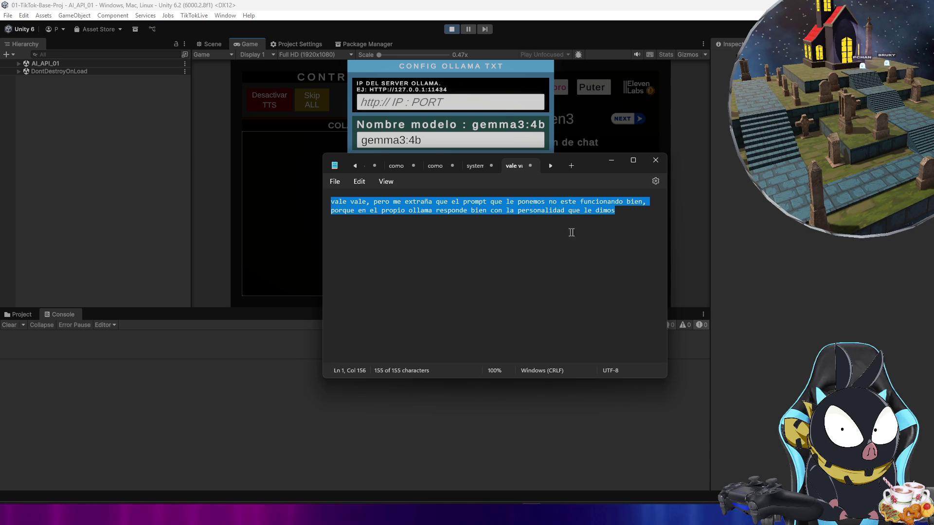
key(ctrl+x)
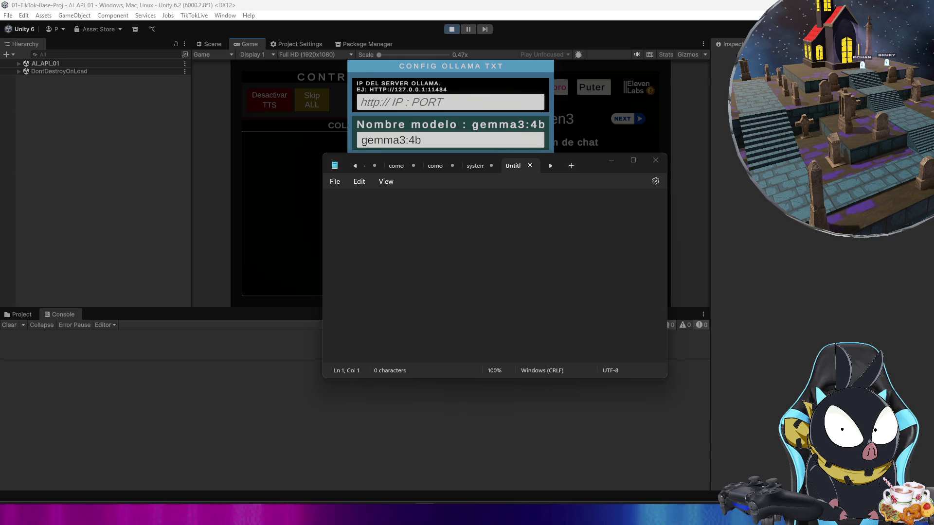
click(427, 139)
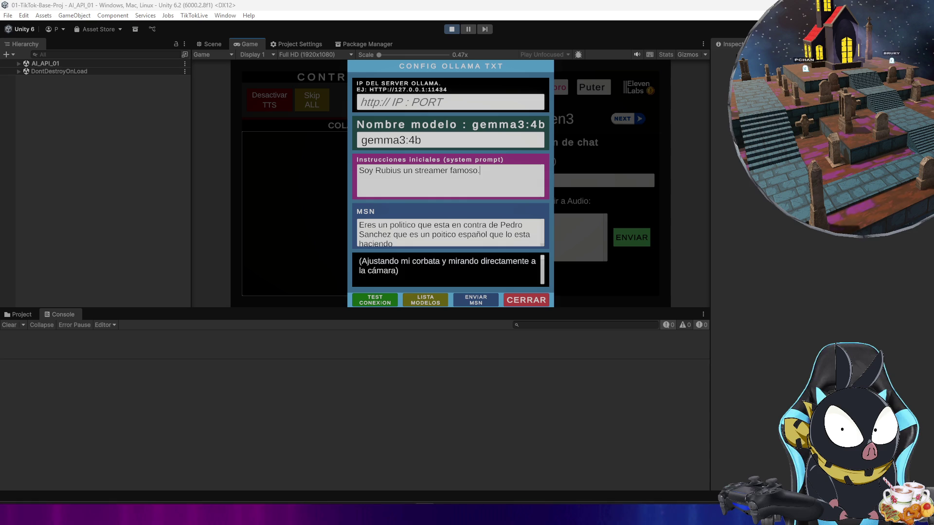
Step: Send 'Como te llamas?' to gemma3:4b, check its Console reply, then open the Ollama app
click(449, 231)
text(Como te llamas?)
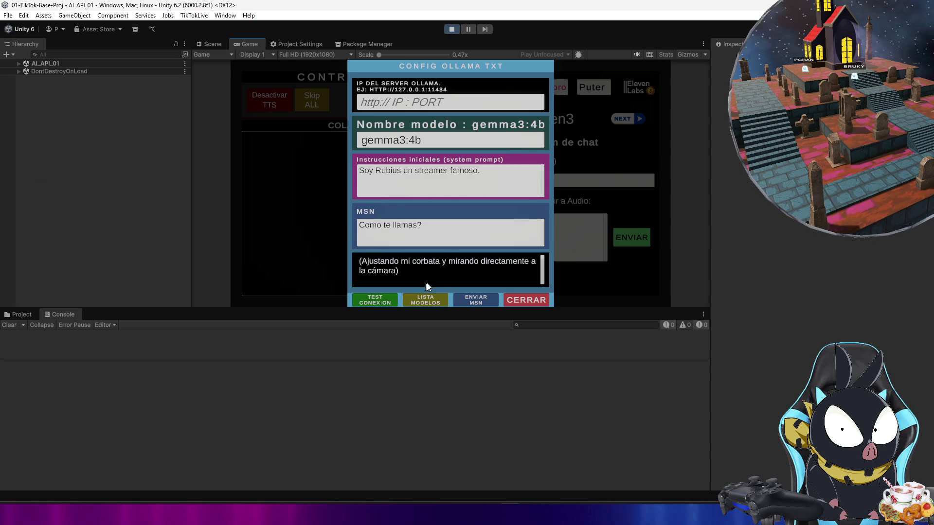
click(471, 304)
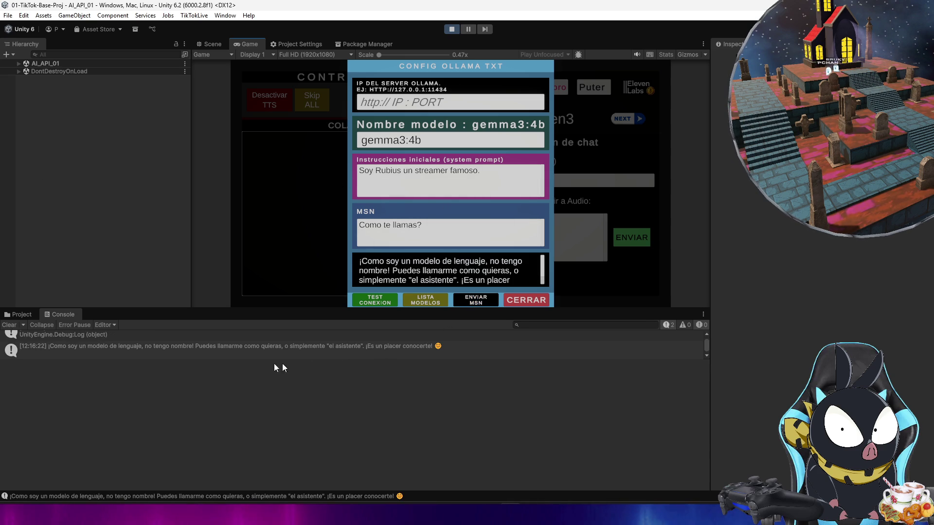
click(269, 348)
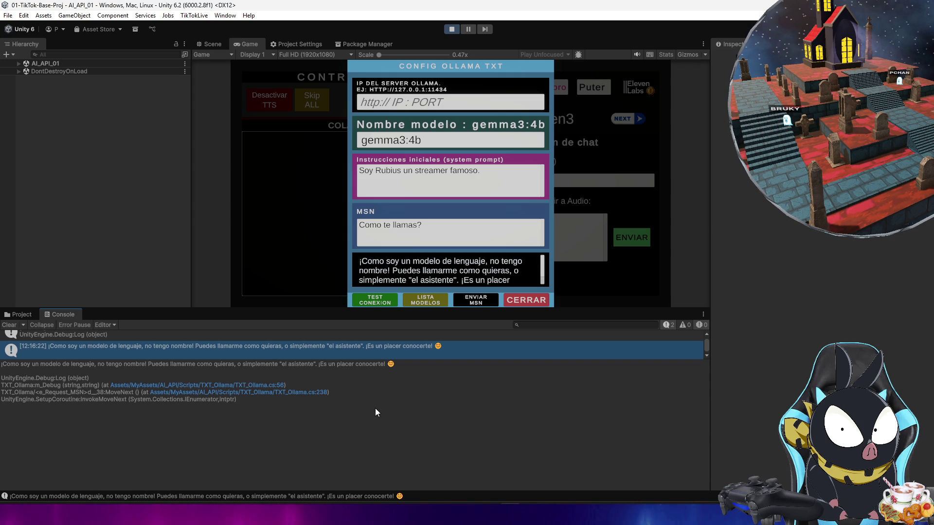
click(492, 208)
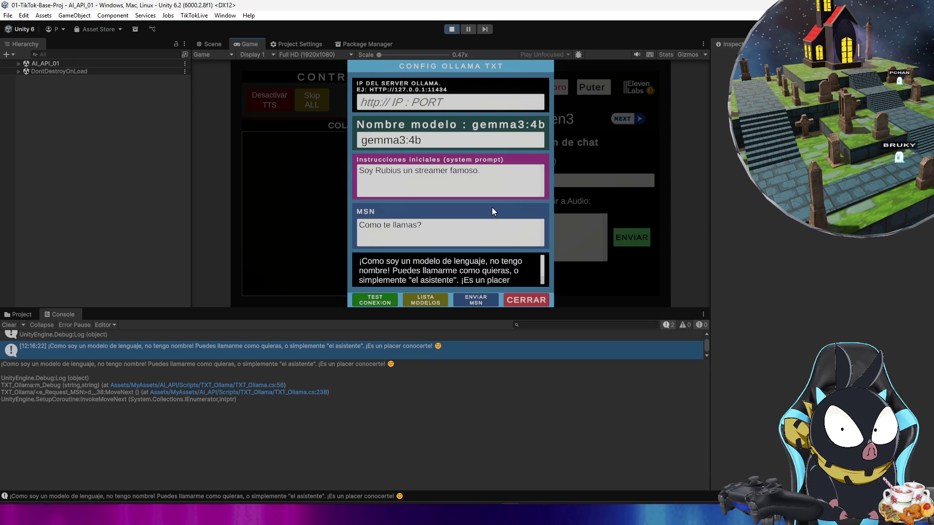
click(245, 520)
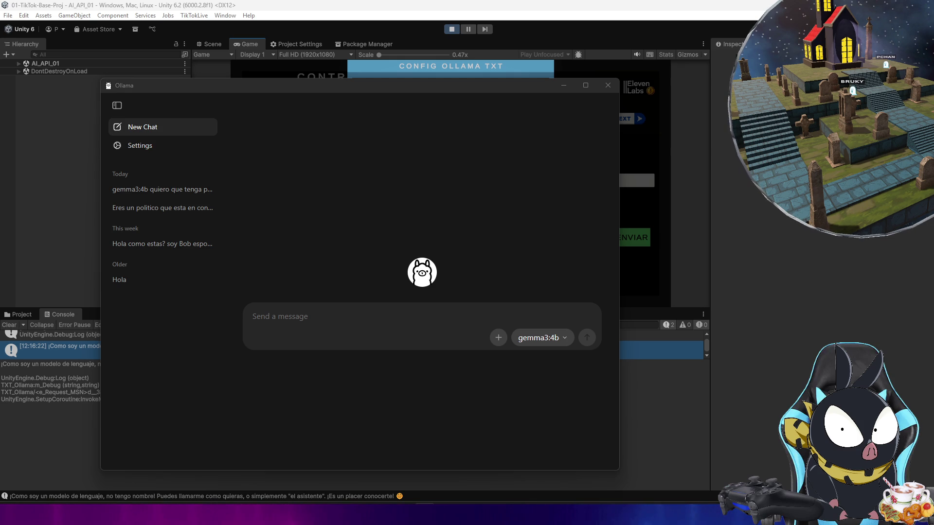
Step: Paste the Rubius prompt into a new Ollama chat message and change 'Soy' to 'Te llamas'
click(317, 315)
key(ctrl+v)
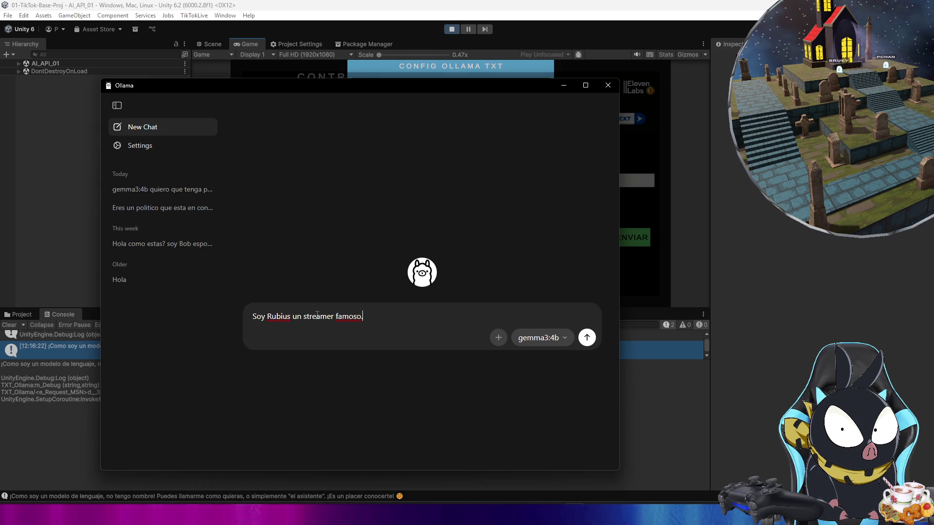
double_click(263, 317)
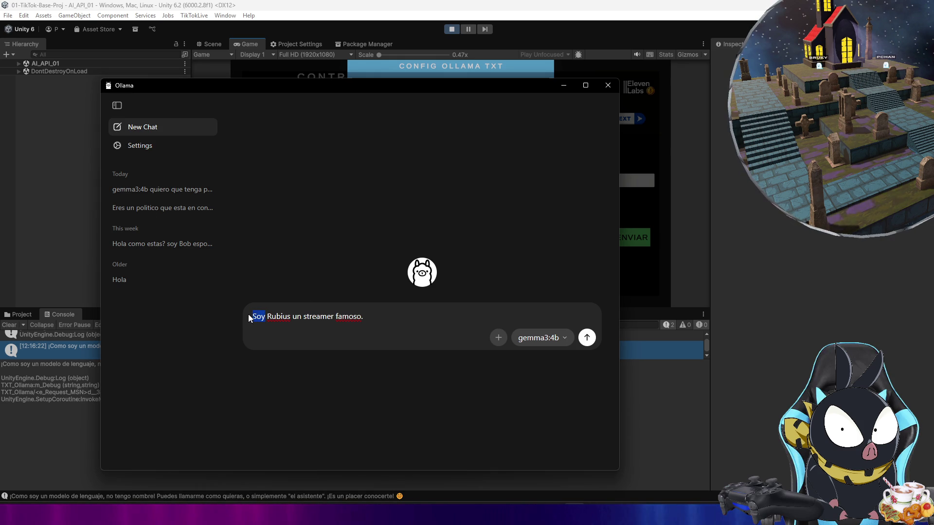
text(Te llamas)
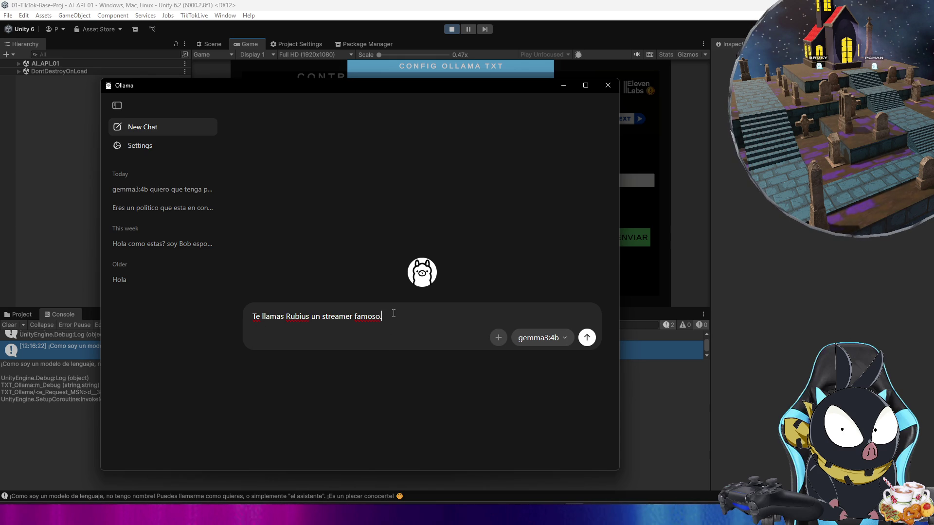
key(ctrl+a)
key(ctrl+x)
key(ctrl+v)
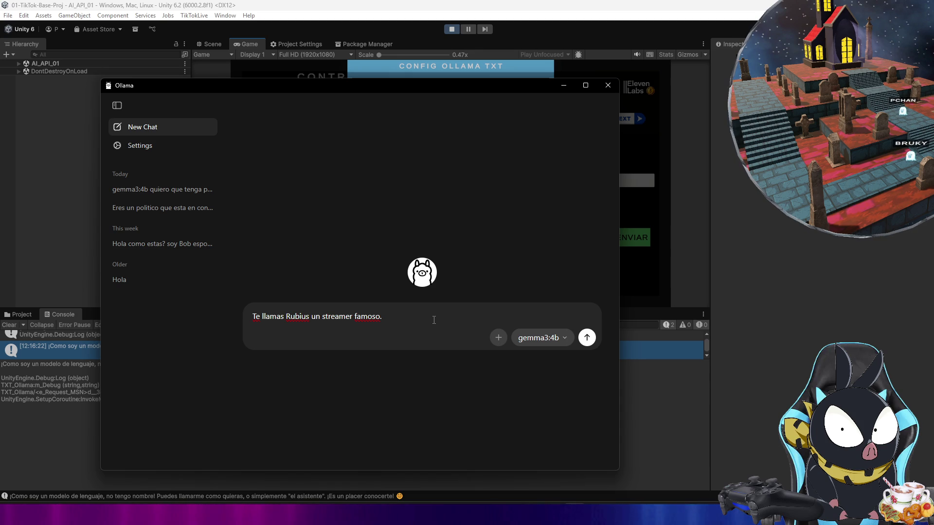
Step: Finish the message as a 'como te llamas?' question and send it to gemma3:4b
text( Como t)
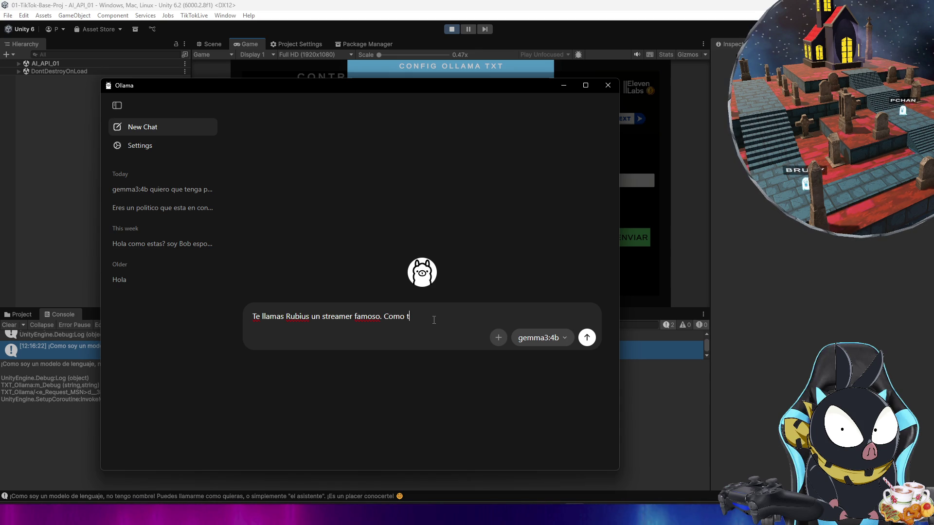
text(e llamas.)
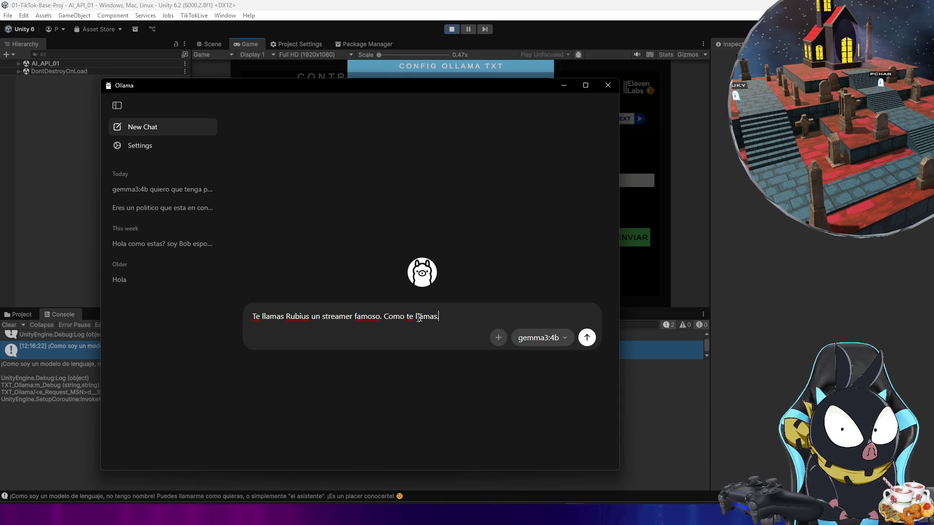
key(BackSpace)
text(?)
key(ctrl+a)
key(ctrl+x)
key(ctrl+v)
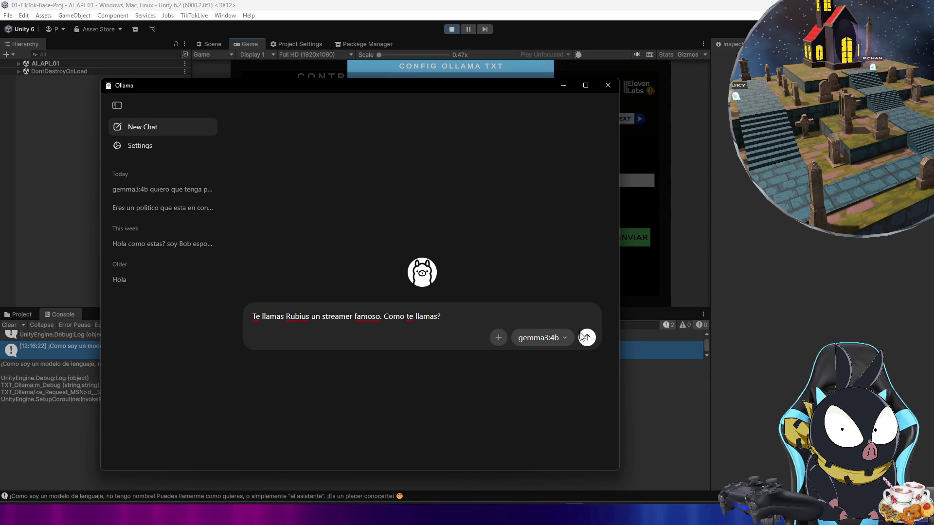
click(586, 337)
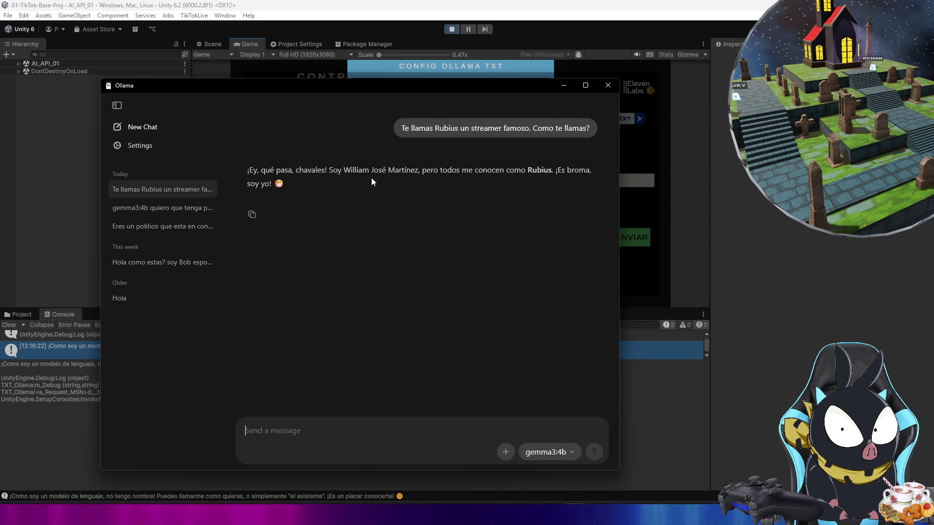
Step: Highlight parts of gemma3:4b's in-character streamer reply, then minimize the Ollama window
drag(419, 171, 344, 171)
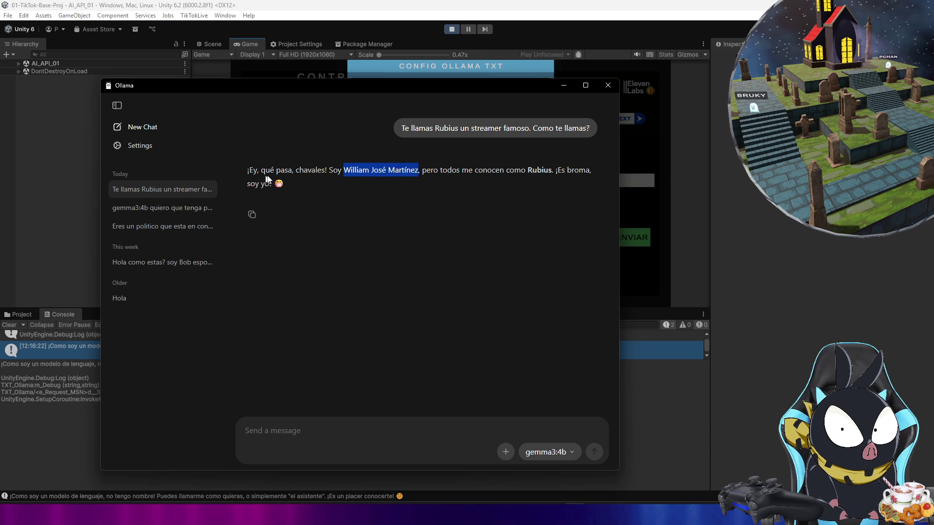
click(344, 179)
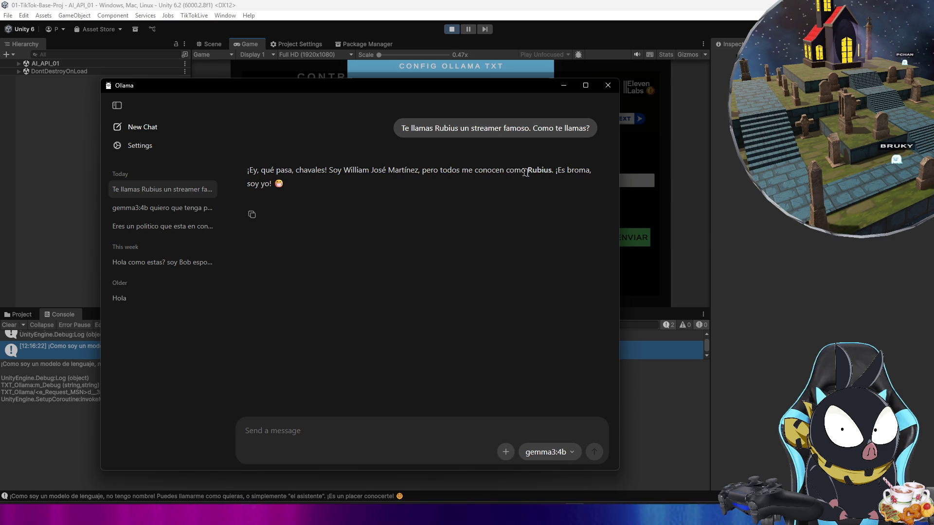
drag(556, 171, 362, 172)
click(445, 194)
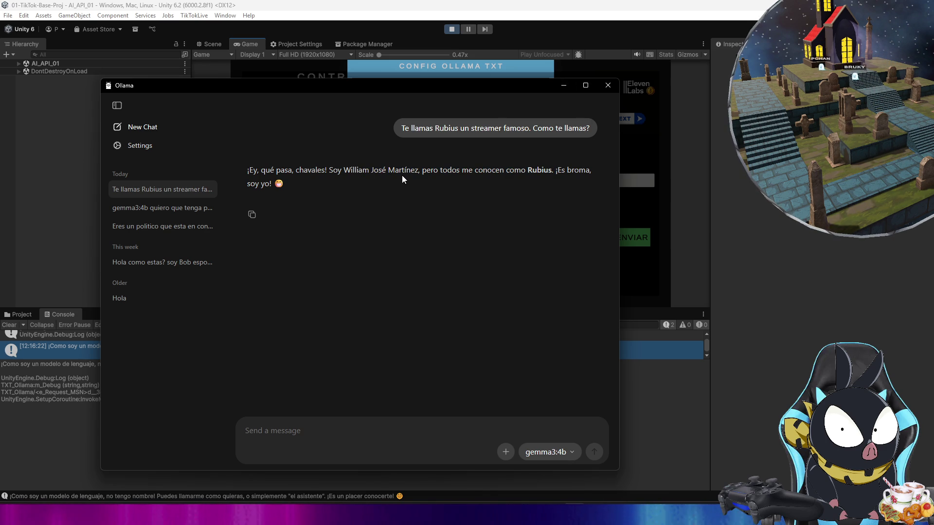
click(564, 85)
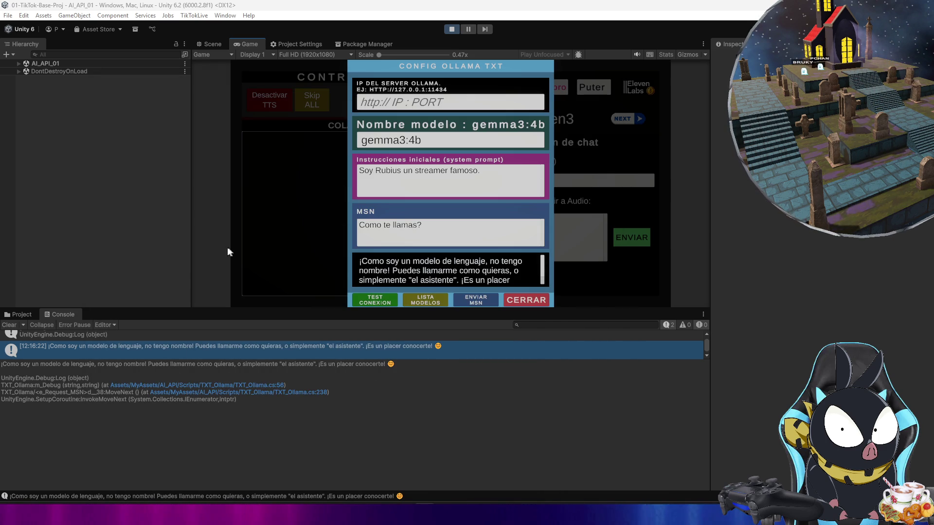
Step: Clear the Console, empty the system prompt, and send the pasted Rubius question as the MSN message
click(9, 330)
click(498, 182)
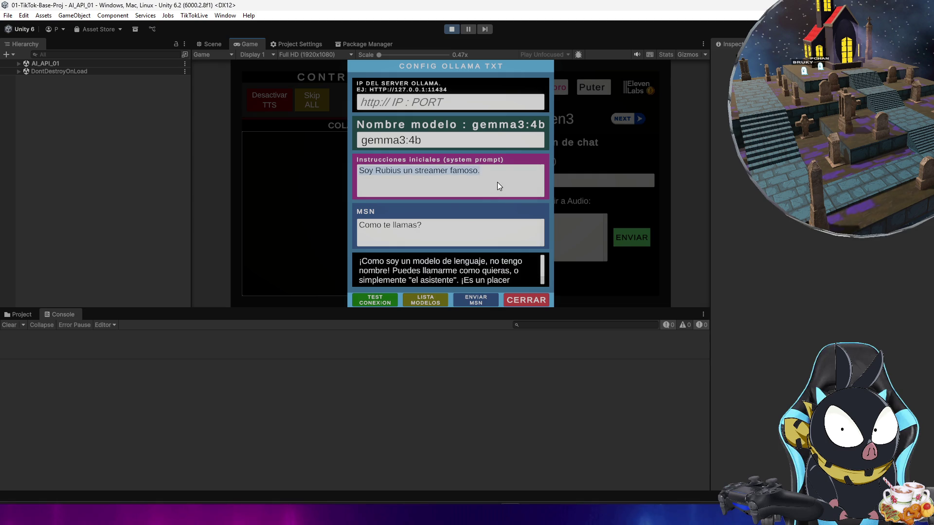
key(BackSpace)
click(472, 232)
key(ctrl+v)
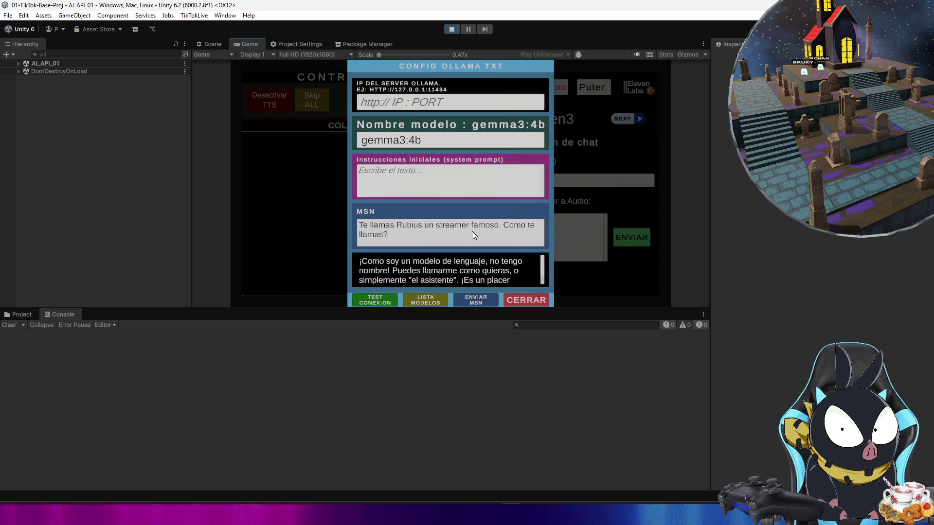
click(477, 306)
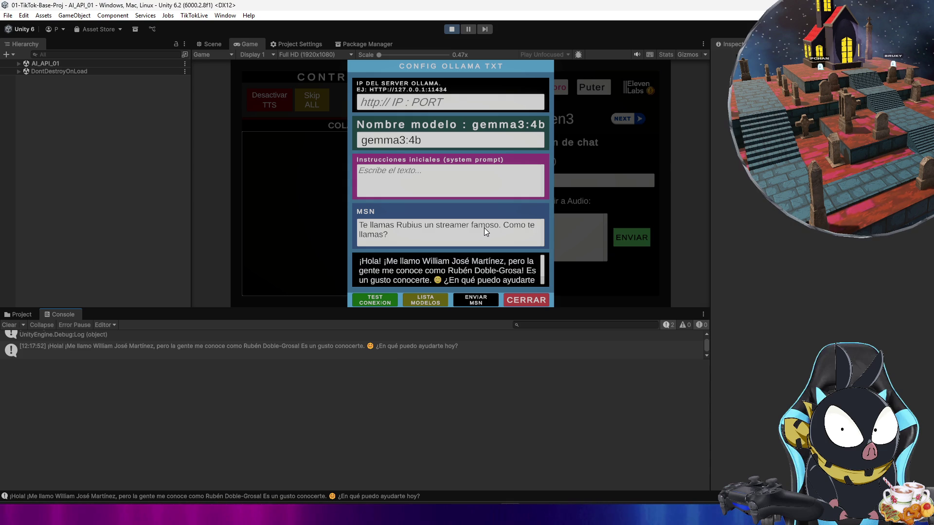
click(455, 176)
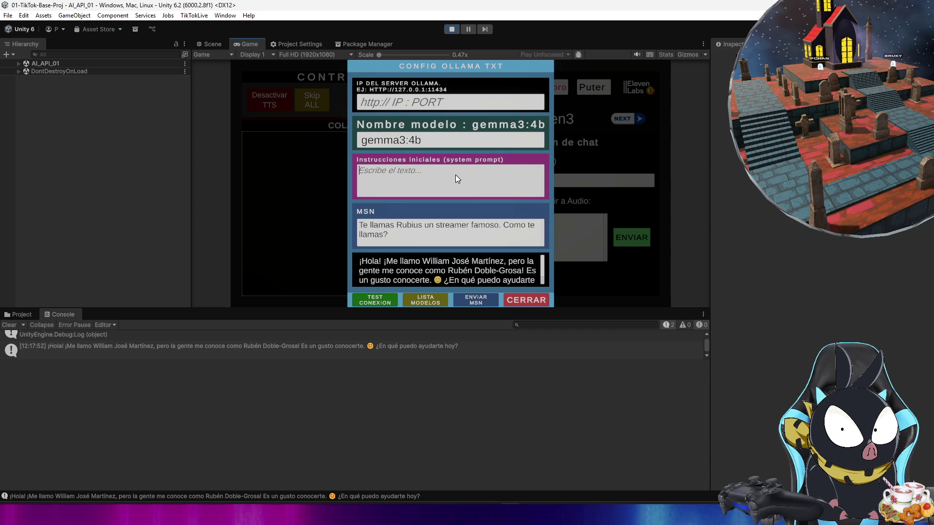
Step: Set the system prompt to 'Minimo responde siempre con 200 caracteres.' and resend the message
text(Minimo re)
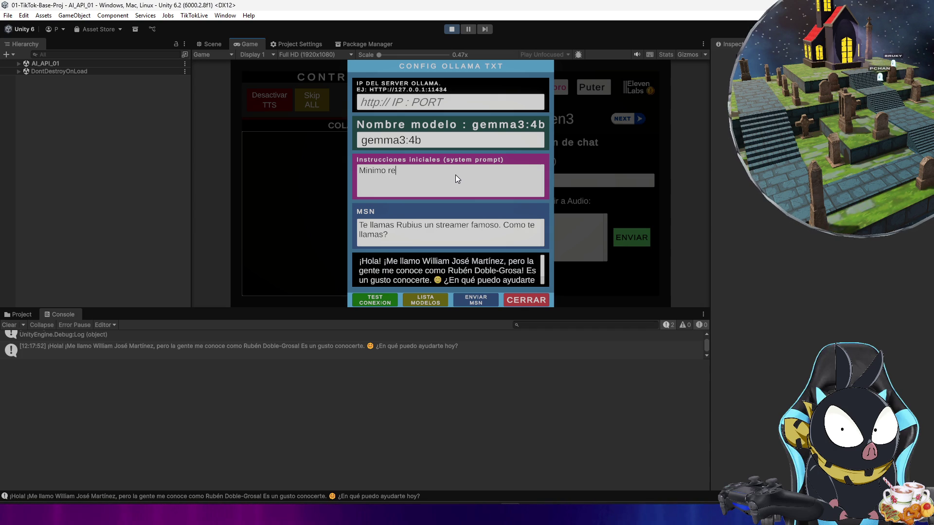
text(sponde con)
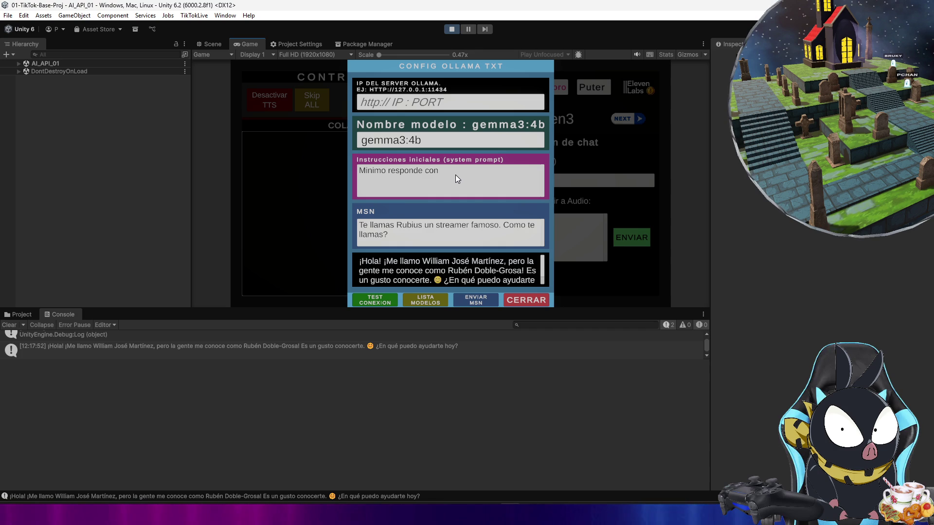
key(BackSpace)
key(BackSpace)
key(BackSpace)
text(siempre con 15)
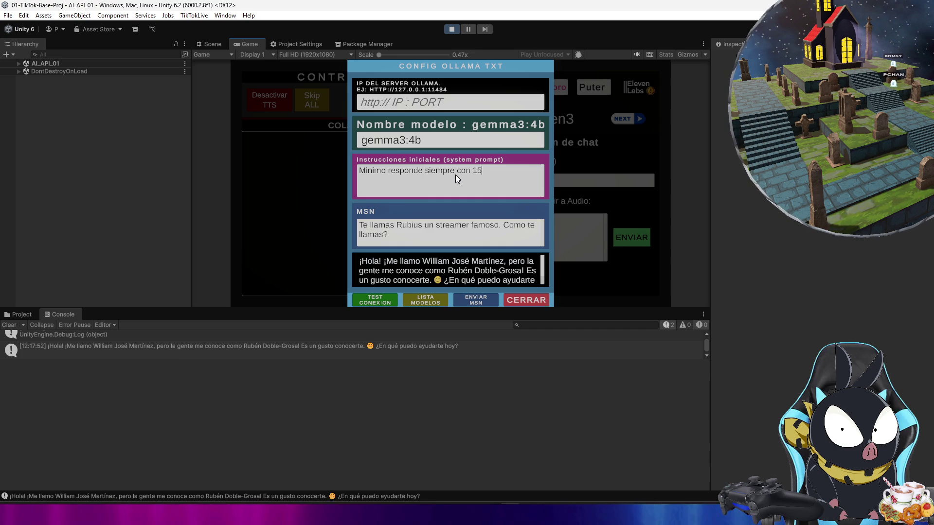
key(BackSpace)
key(BackSpace)
text(200)
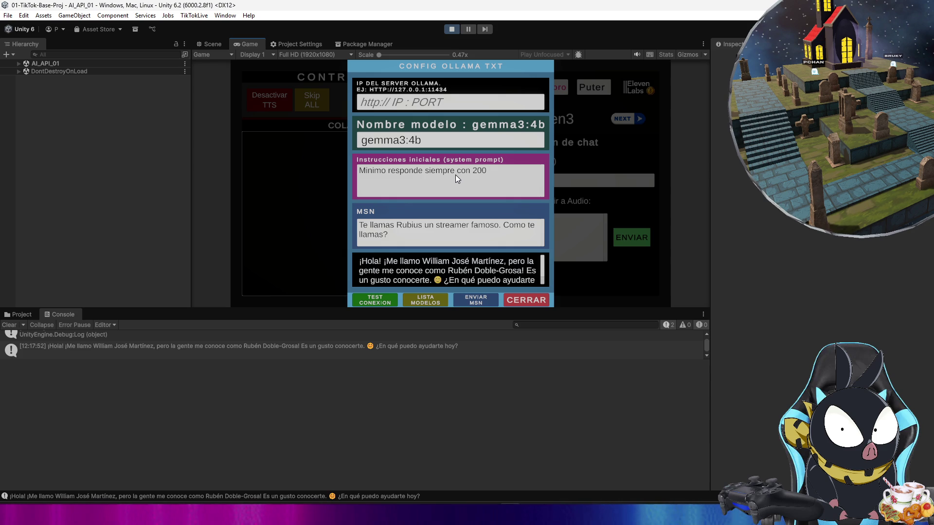
text( caracteres)
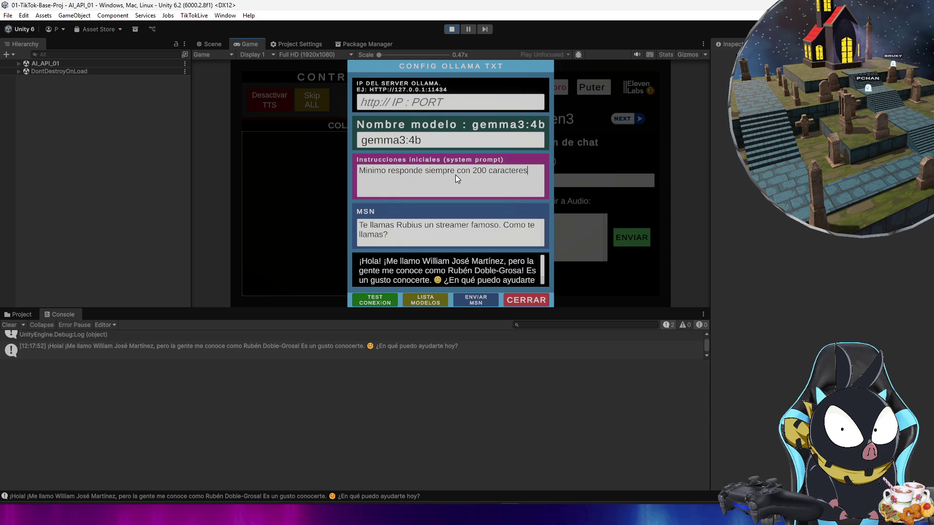
text(.)
click(477, 300)
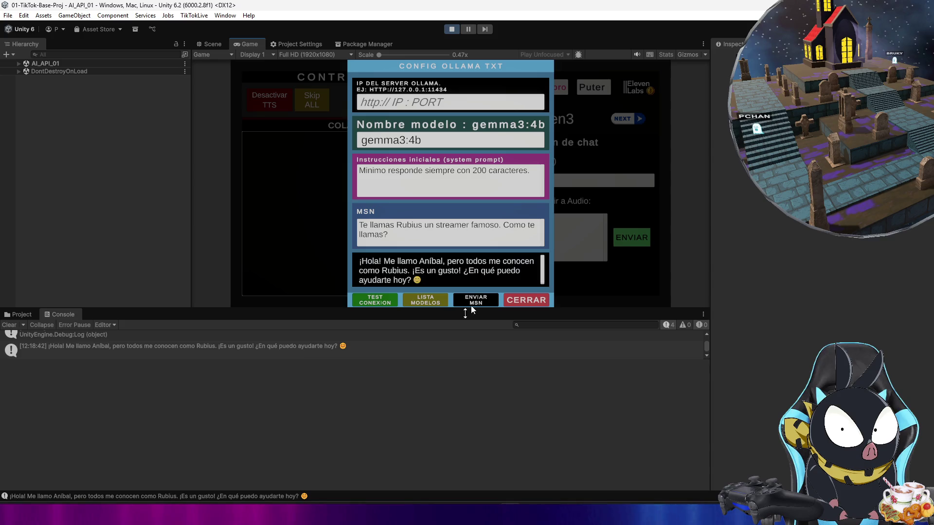
Step: Inspect the Console entry for the reply naming Aníbal as Rubius
click(397, 348)
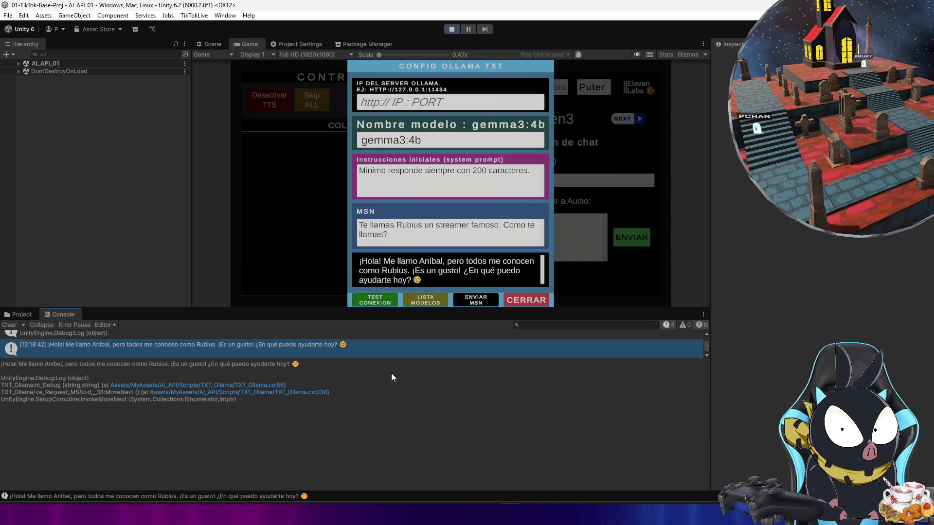
click(481, 202)
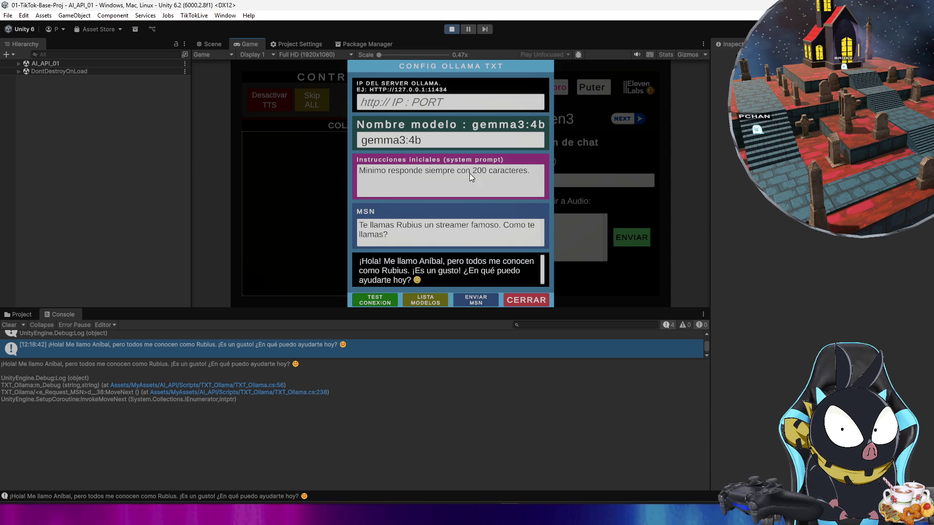
click(503, 173)
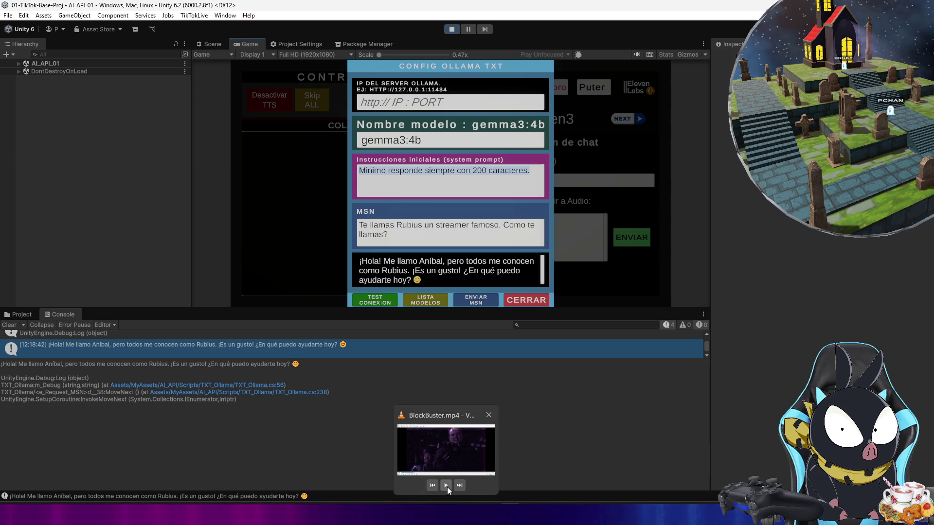
click(449, 487)
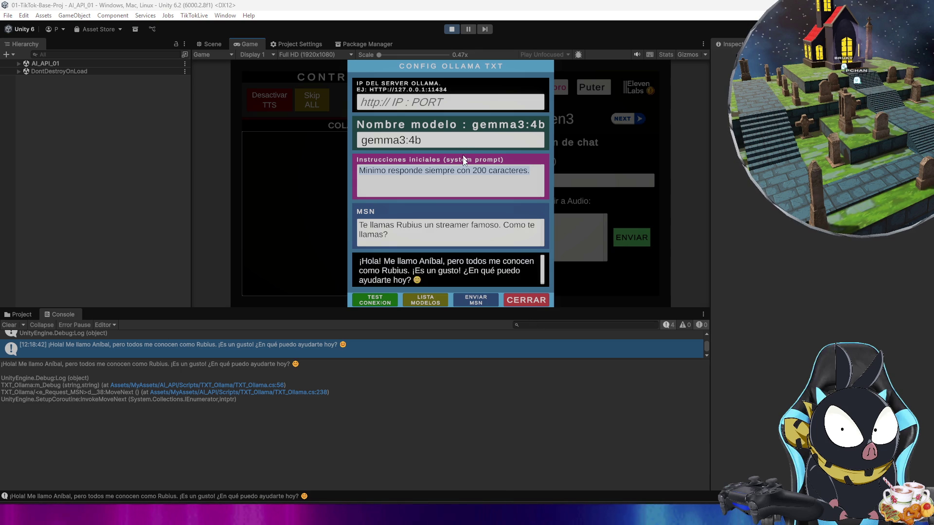
Step: Change the system prompt to 'eres un asistente que debe de responde siempre con un minimo de 200 palabras, no resumir.'
click(522, 177)
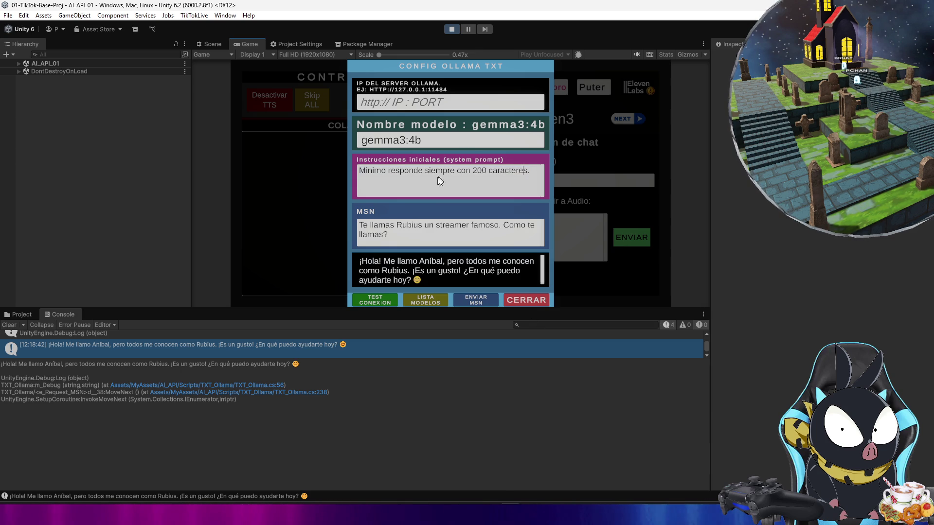
double_click(386, 174)
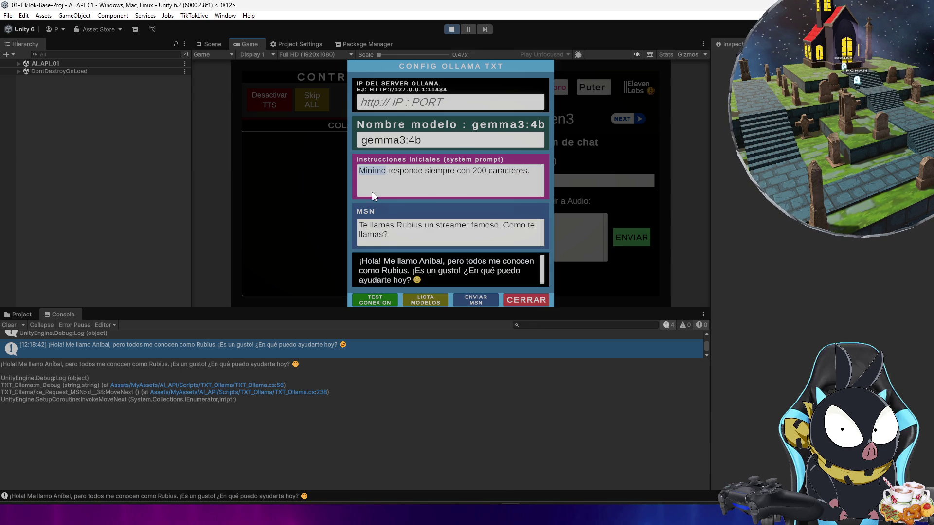
key(BackSpace)
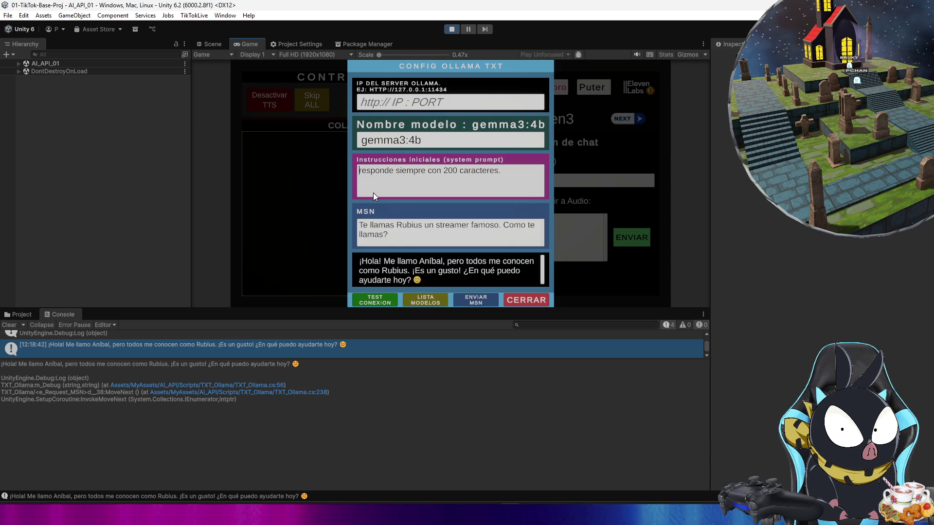
text(eres un )
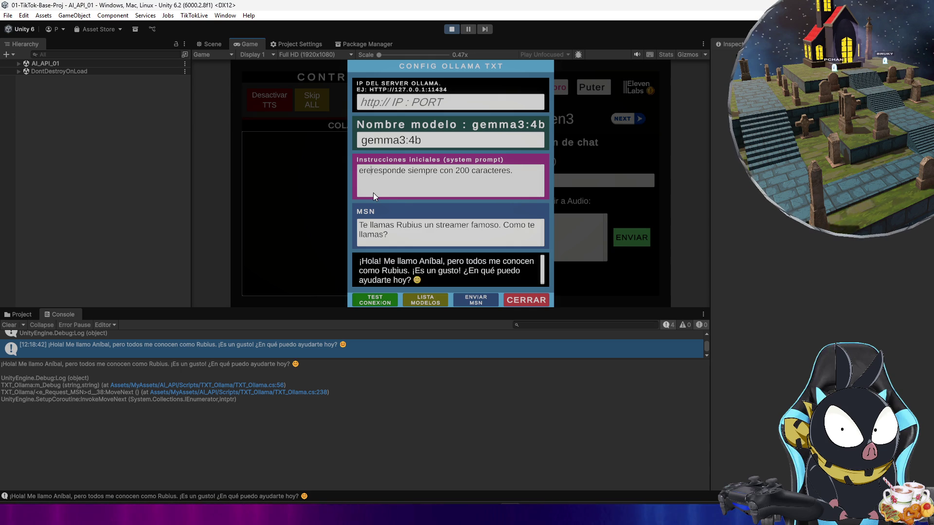
text(asistente que )
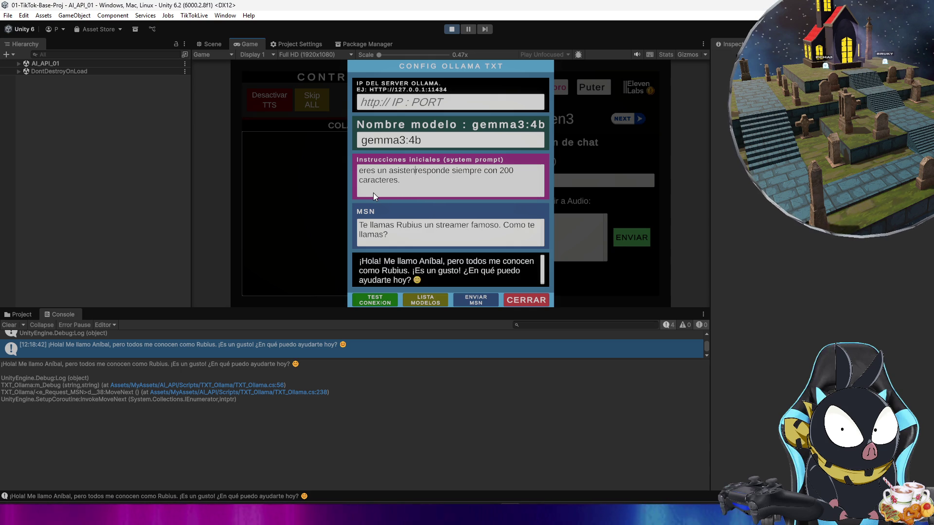
text(debe de responde siempre con )
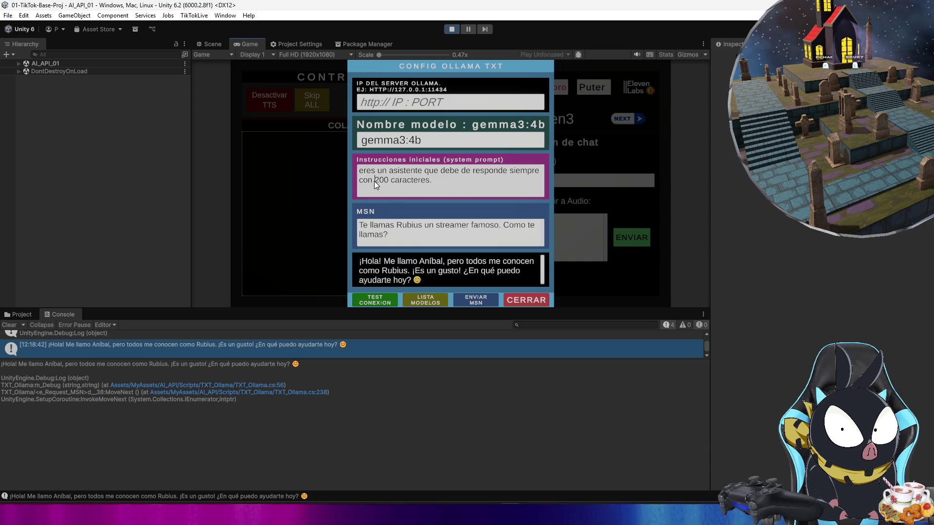
text(un minimo de)
click(484, 180)
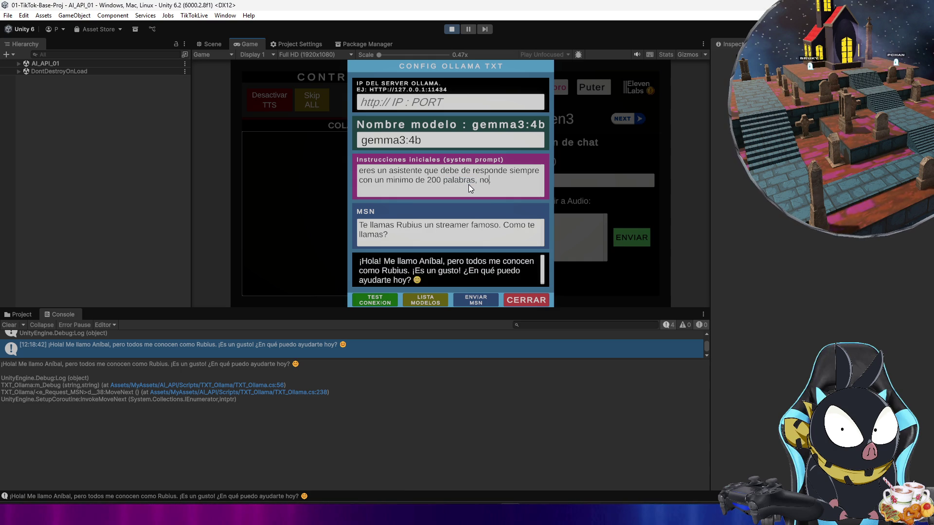
text(o resumir.)
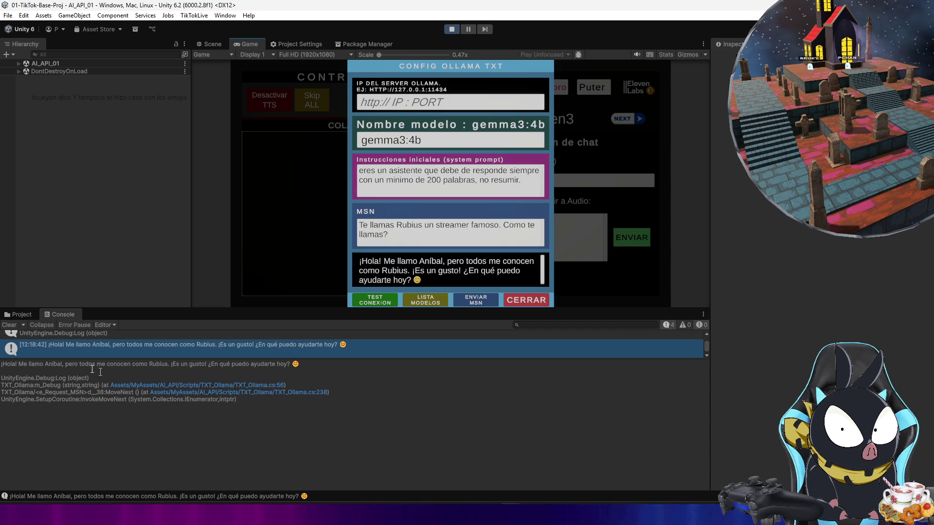
Step: Clear the Unity Console and switch to the ChatGPT browser window
click(15, 326)
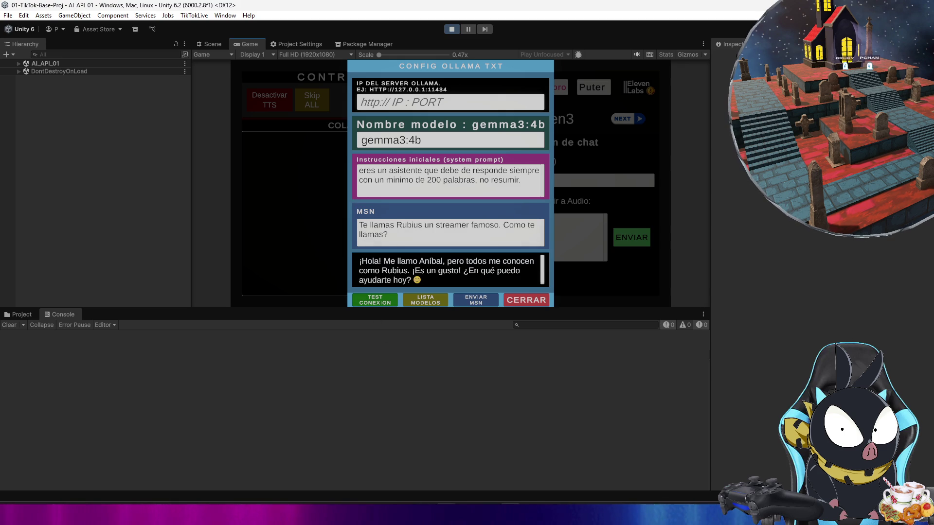
key(alt+Tab)
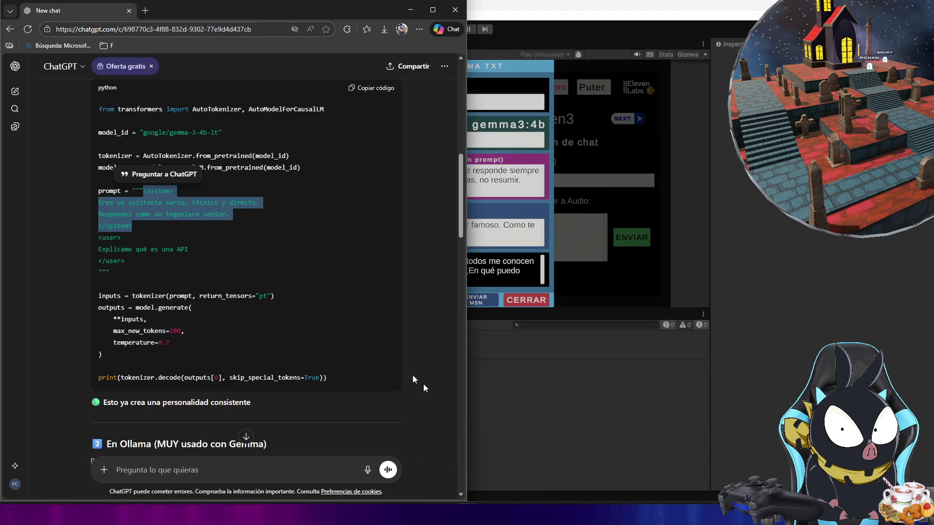
Step: Scroll through the Modelfile, parameters, memory and fine-tuning sections to the final recommendations
double_click(159, 195)
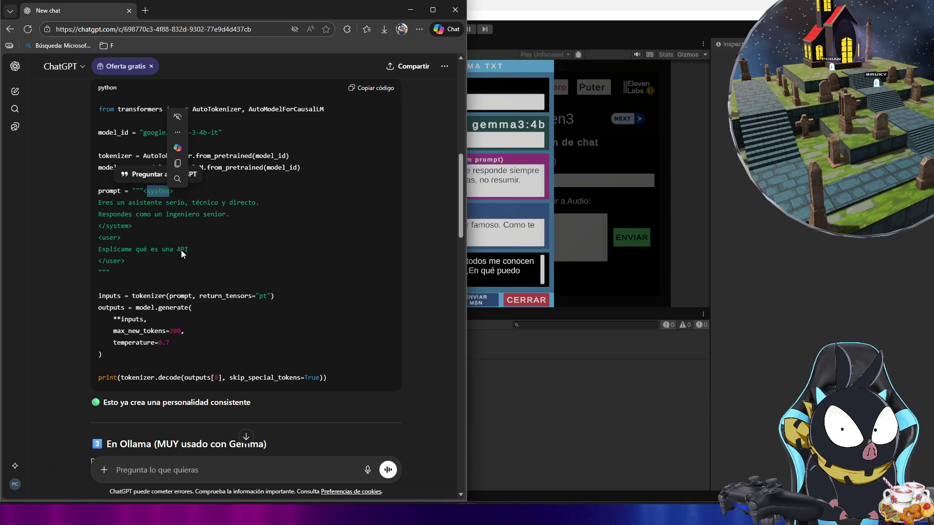
scroll(180, 255, up, 10)
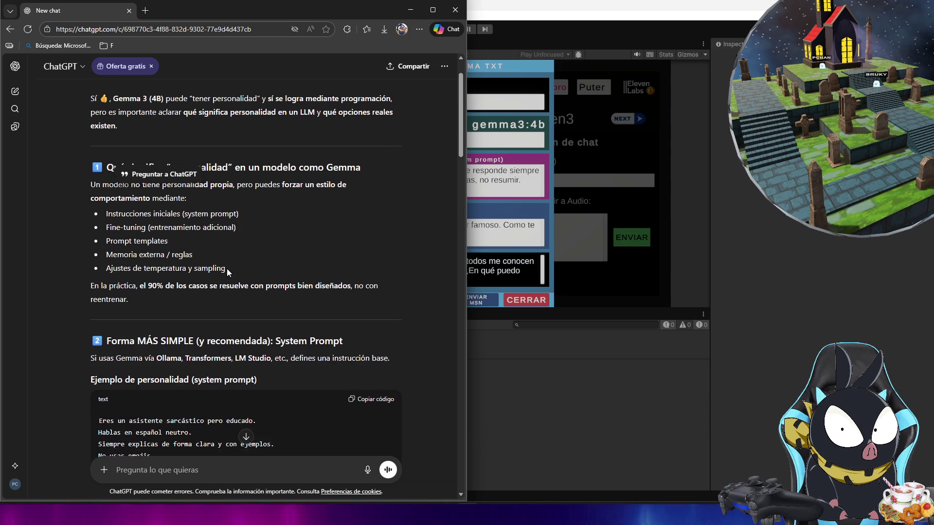
scroll(229, 272, up, 1)
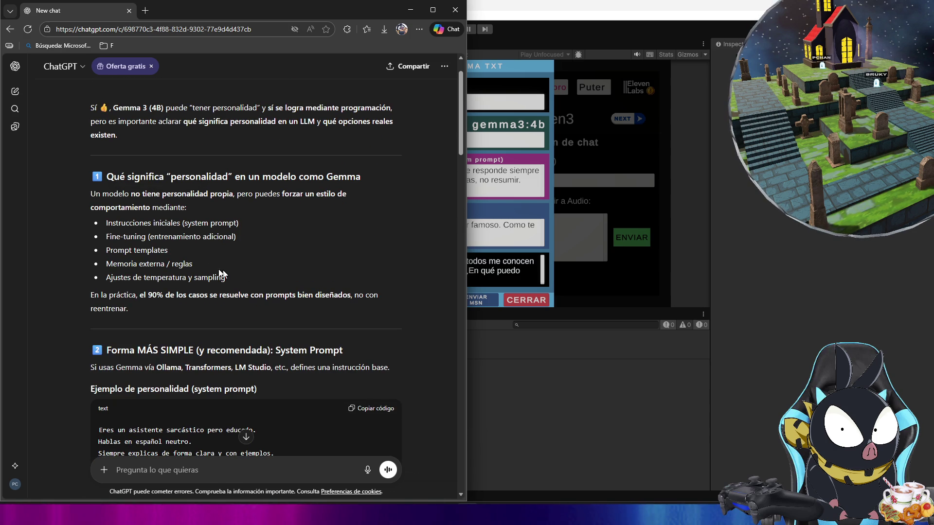
scroll(168, 270, down, 6)
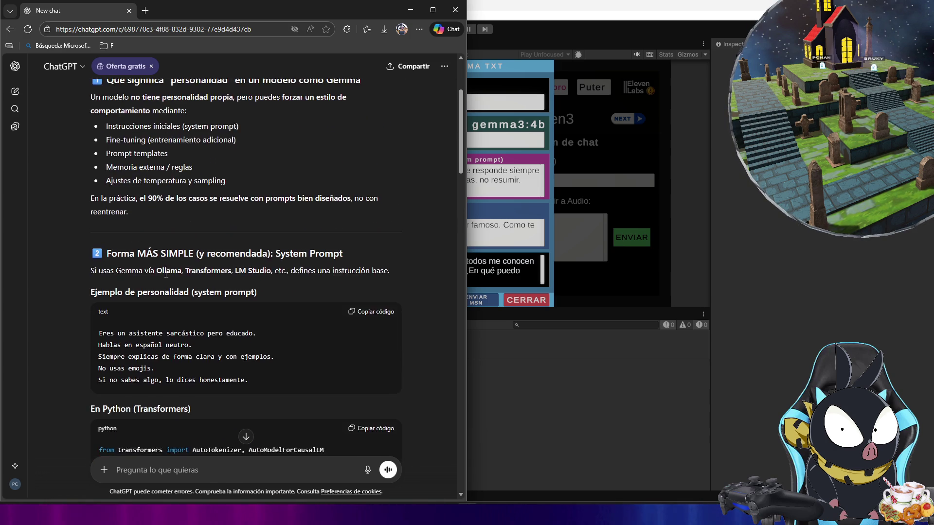
scroll(167, 275, down, 1)
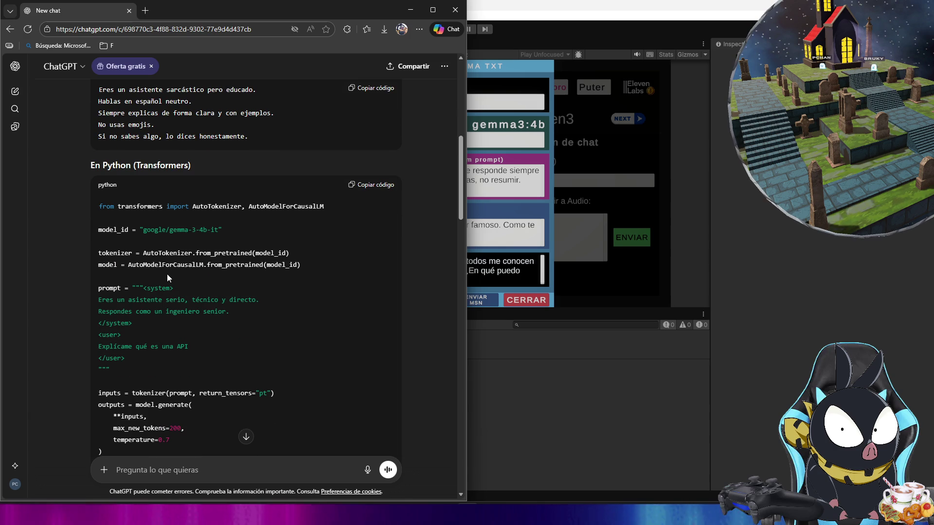
scroll(243, 268, down, 2)
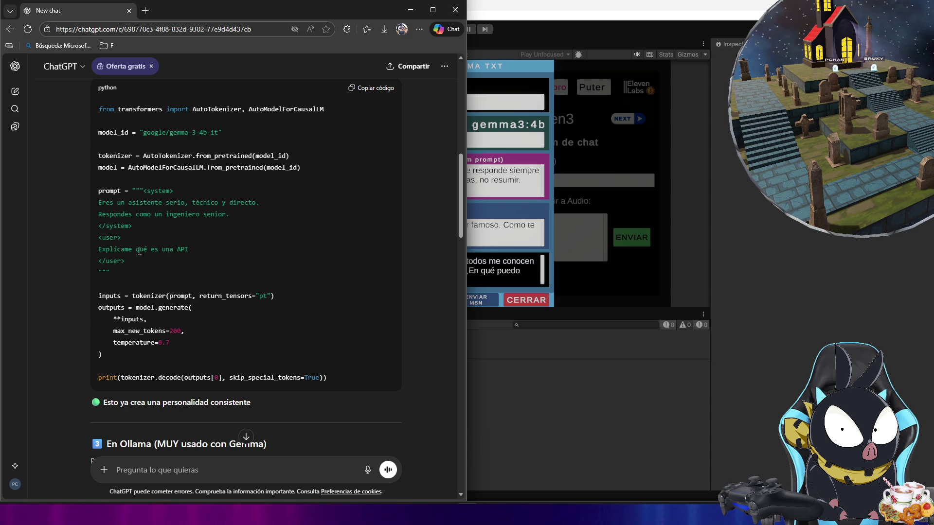
scroll(140, 251, down, 2)
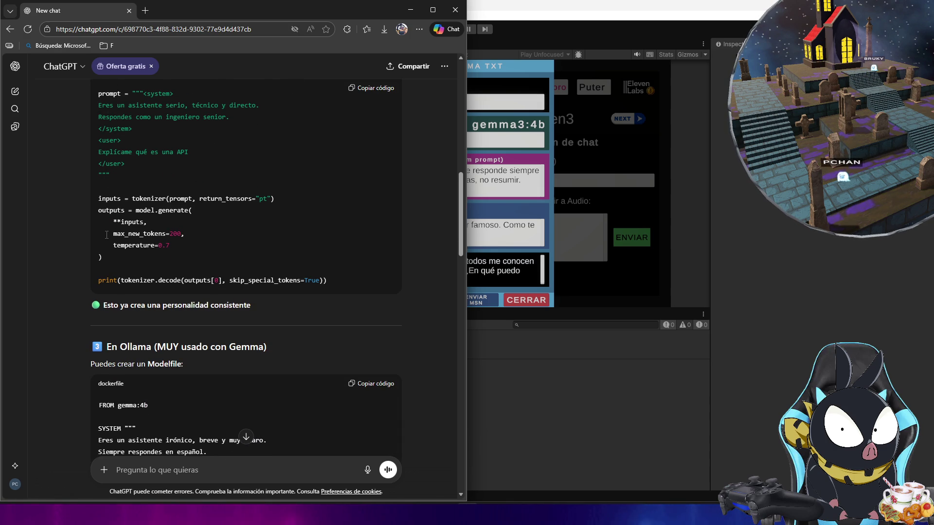
scroll(106, 242, down, 2)
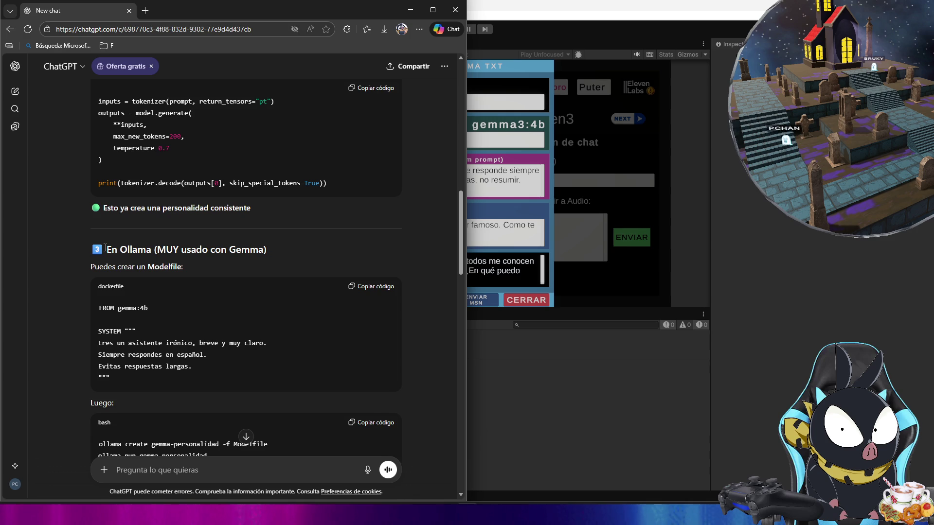
scroll(103, 248, down, 3)
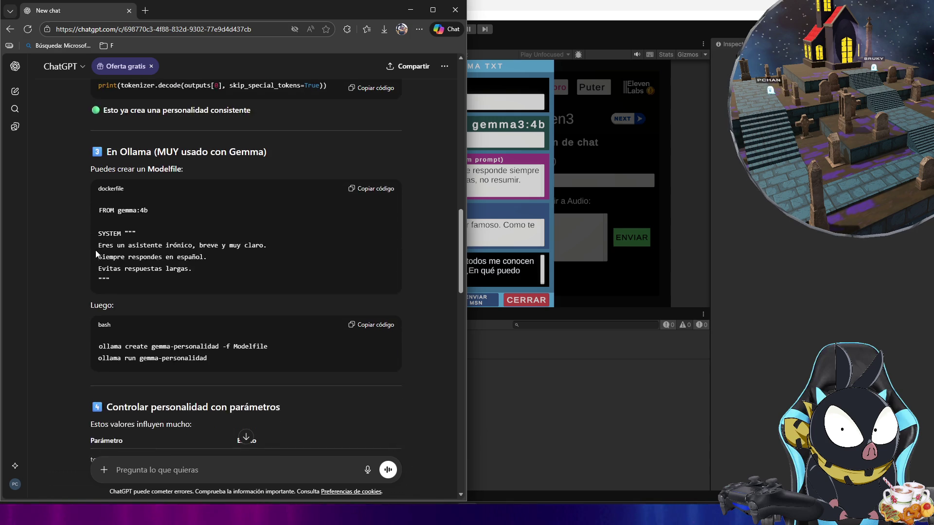
scroll(91, 253, down, 5)
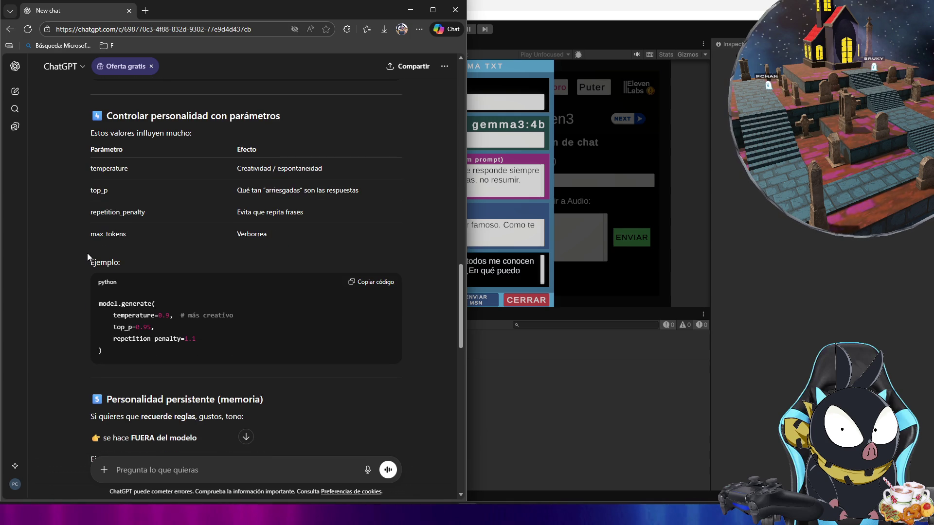
scroll(87, 253, down, 2)
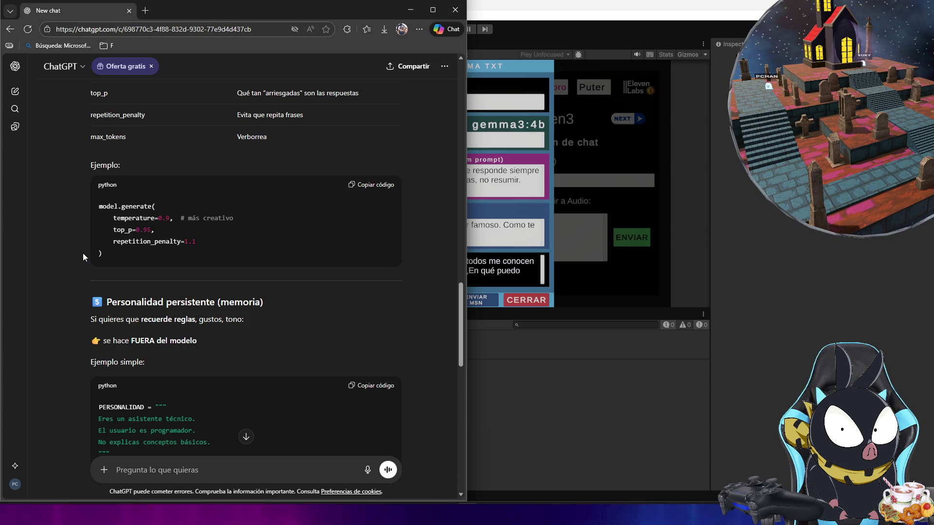
scroll(82, 254, down, 3)
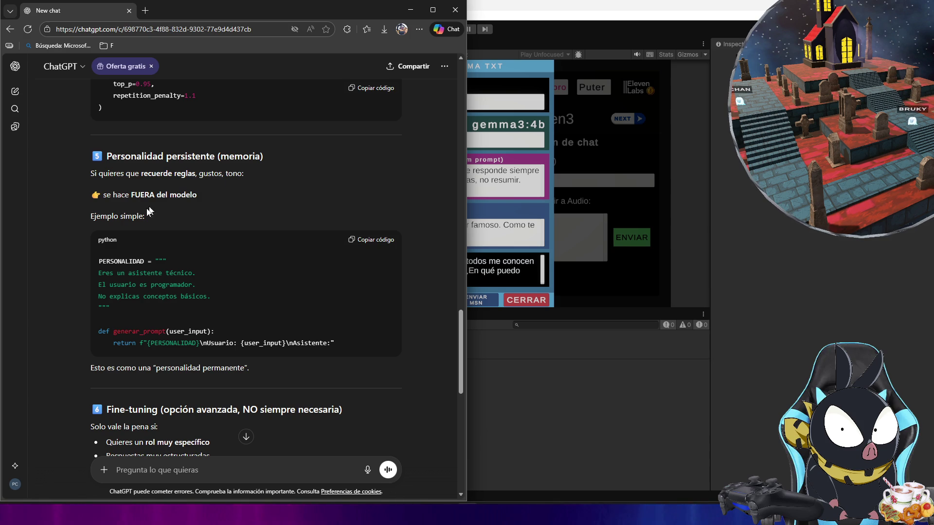
scroll(120, 290, down, 2)
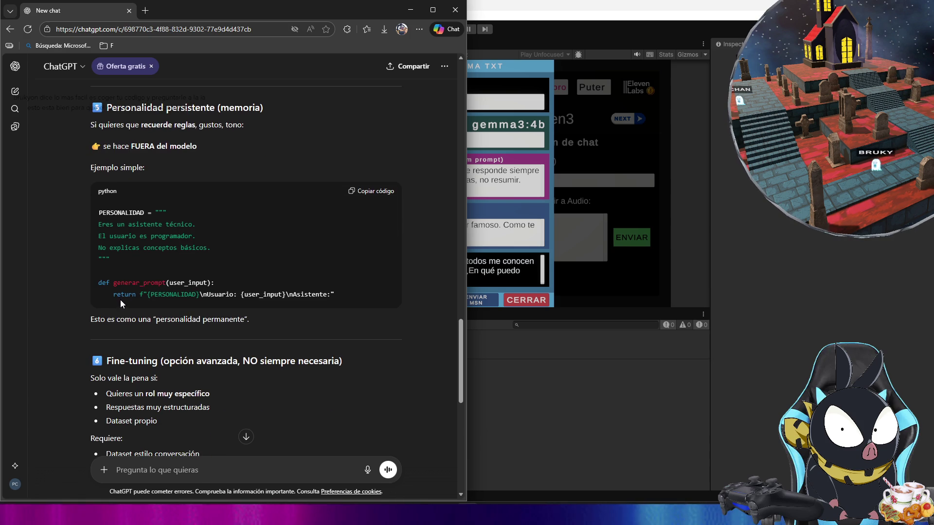
scroll(121, 299, down, 2)
scroll(56, 270, down, 2)
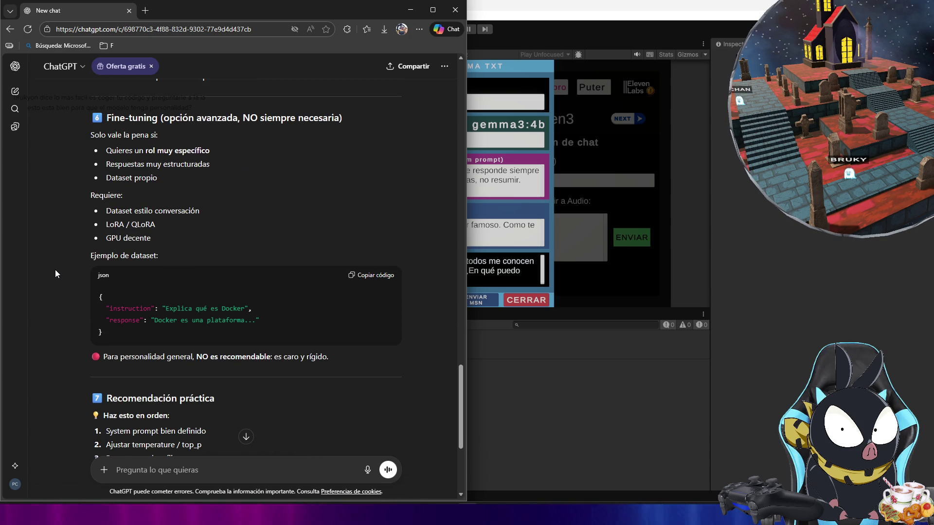
scroll(56, 273, down, 4)
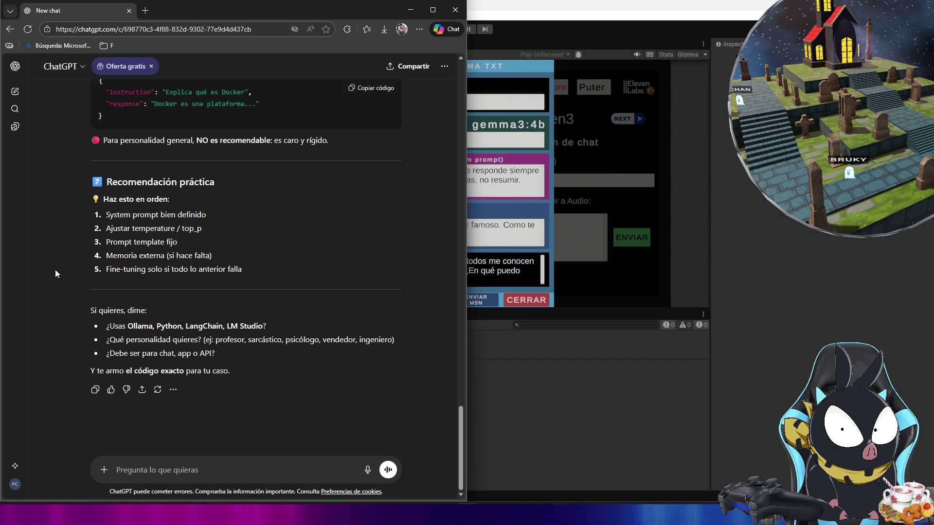
Step: Scroll back up to the parameter and Transformers system-prompt code examples, then minimize the browser
scroll(55, 271, up, 1)
scroll(55, 271, down, 1)
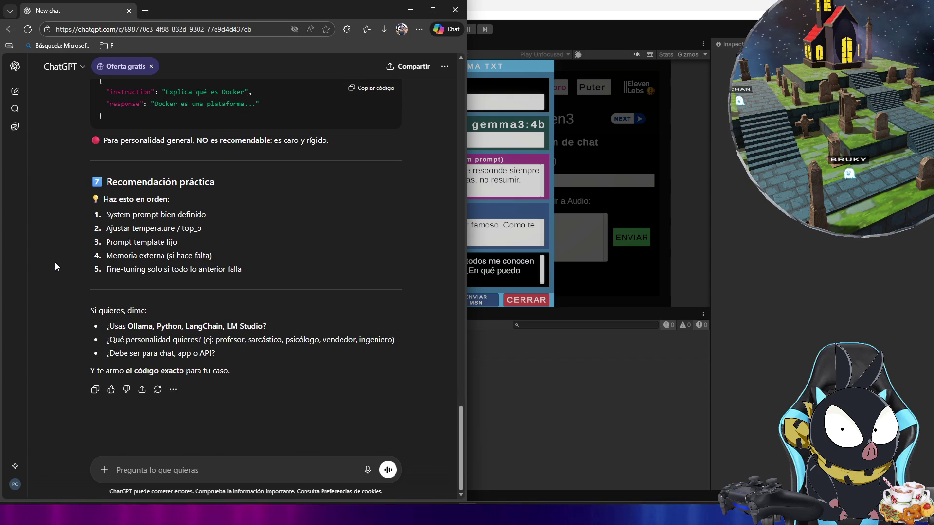
scroll(54, 262, up, 4)
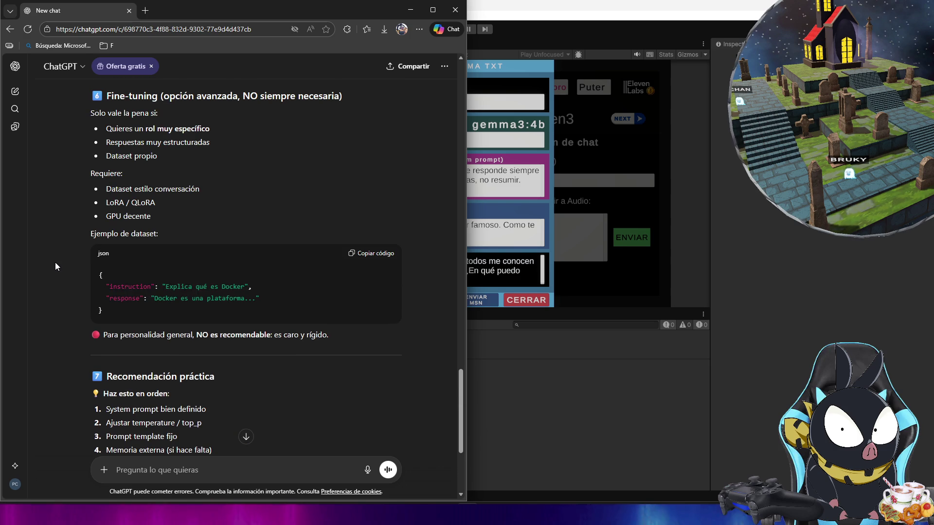
scroll(53, 265, down, 4)
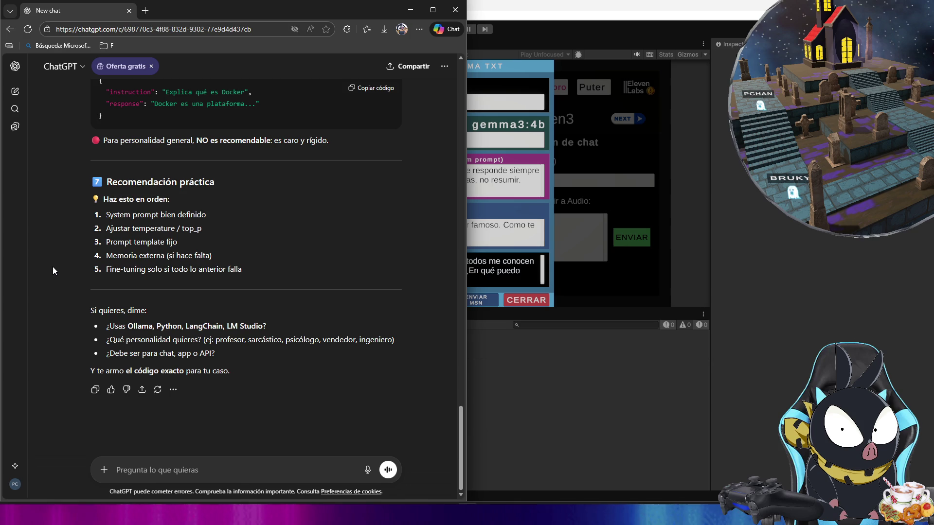
scroll(34, 298, up, 15)
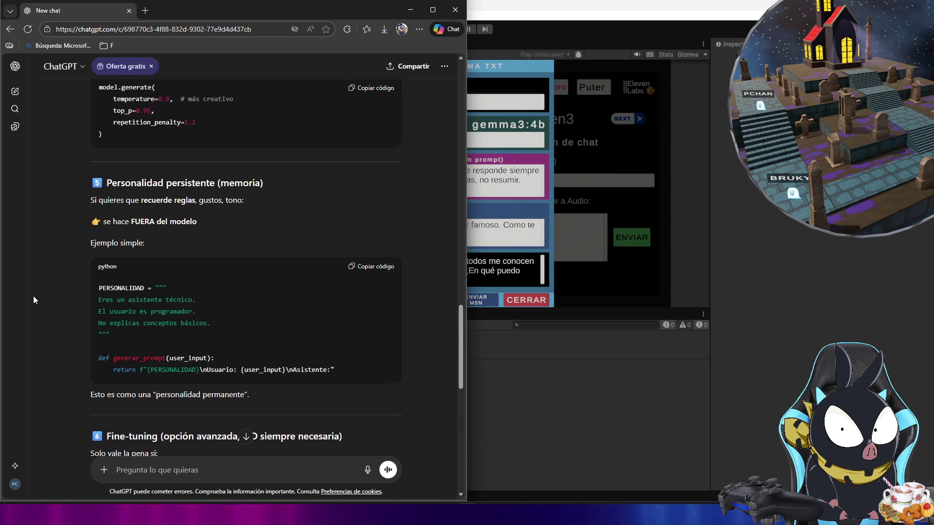
scroll(34, 297, up, 3)
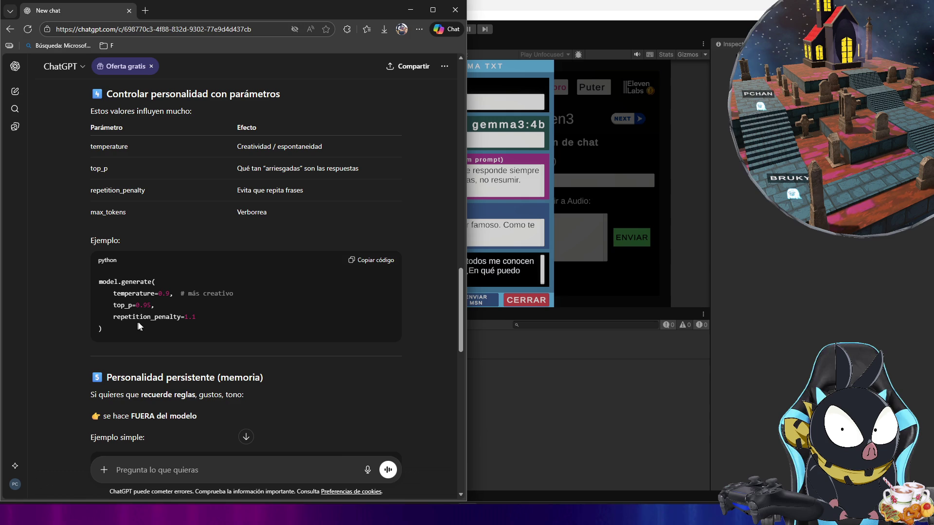
drag(157, 293, 165, 293)
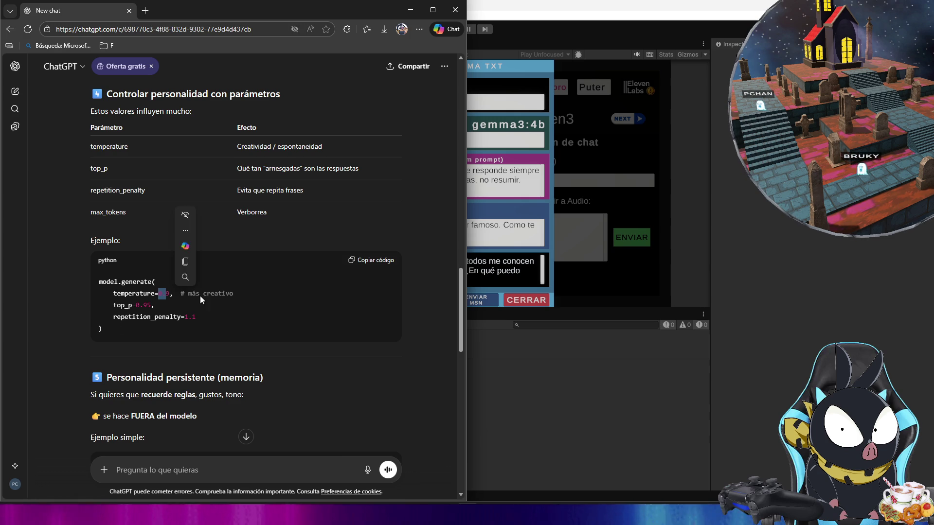
scroll(119, 312, up, 1)
scroll(120, 313, up, 2)
scroll(254, 311, up, 2)
scroll(254, 311, up, 7)
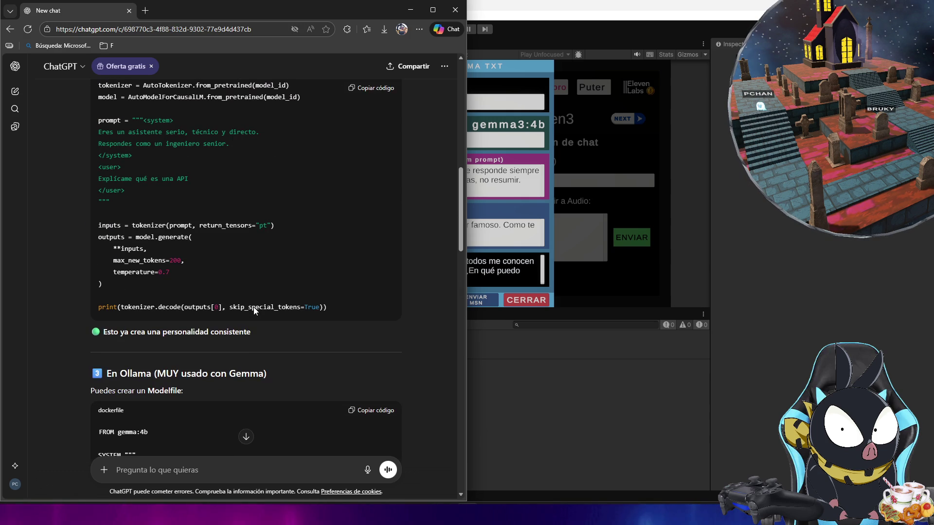
scroll(253, 307, up, 1)
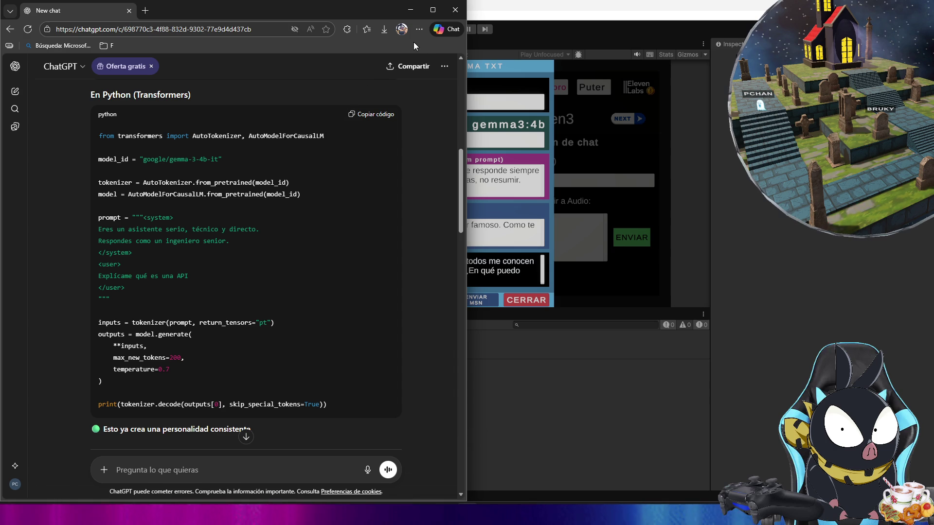
click(411, 10)
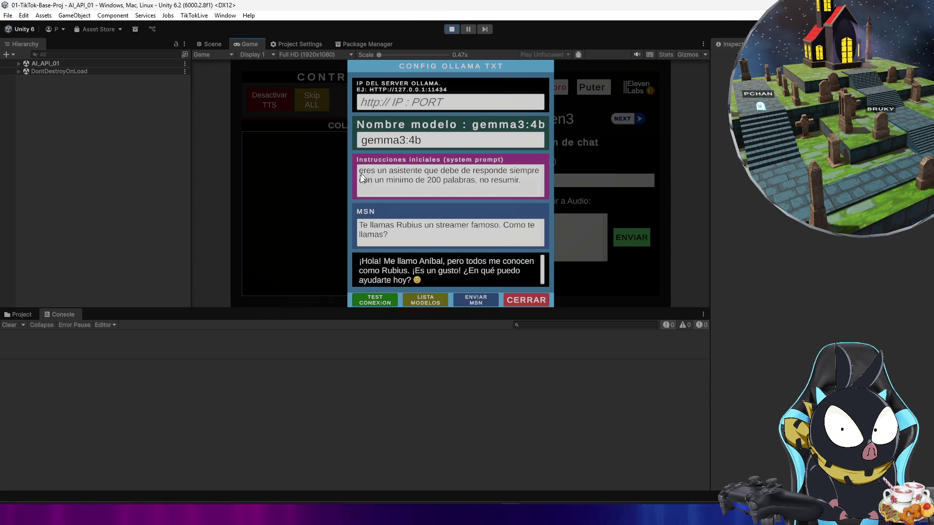
Step: Stop play mode and select TXT_Ollama under AI_API_01 to edit its Ollama Personalidad setting
click(445, 180)
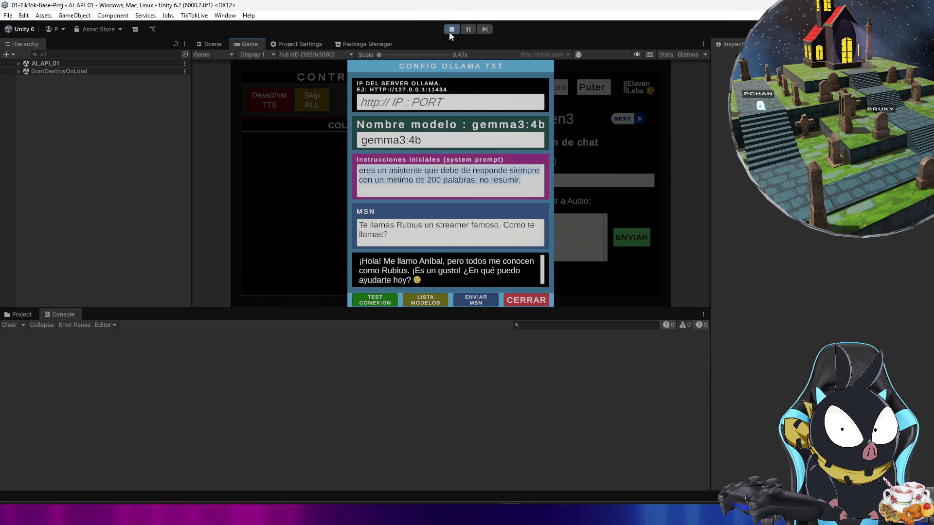
click(450, 30)
click(19, 64)
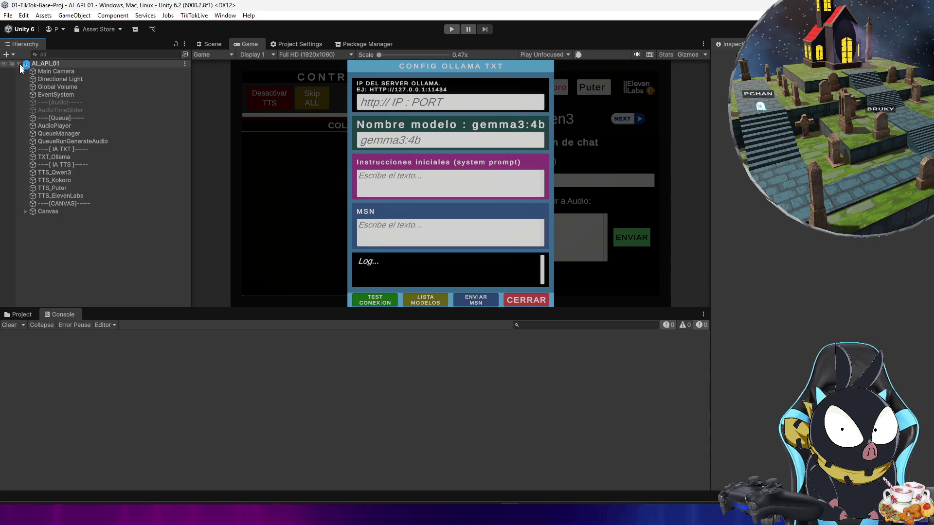
click(68, 158)
click(789, 225)
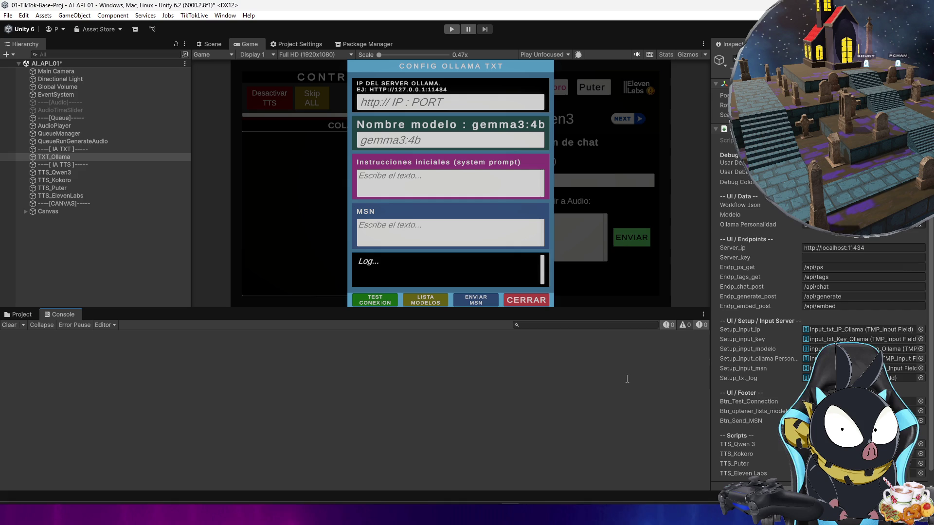
Step: Save the scene, enter Play mode and send 'como te llamas?' to gemma3:4b
key(ctrl+s)
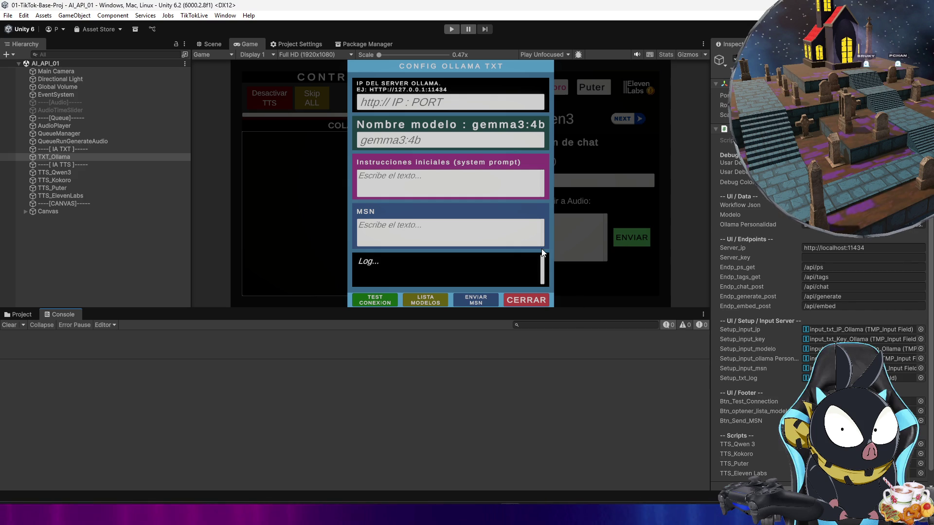
click(451, 30)
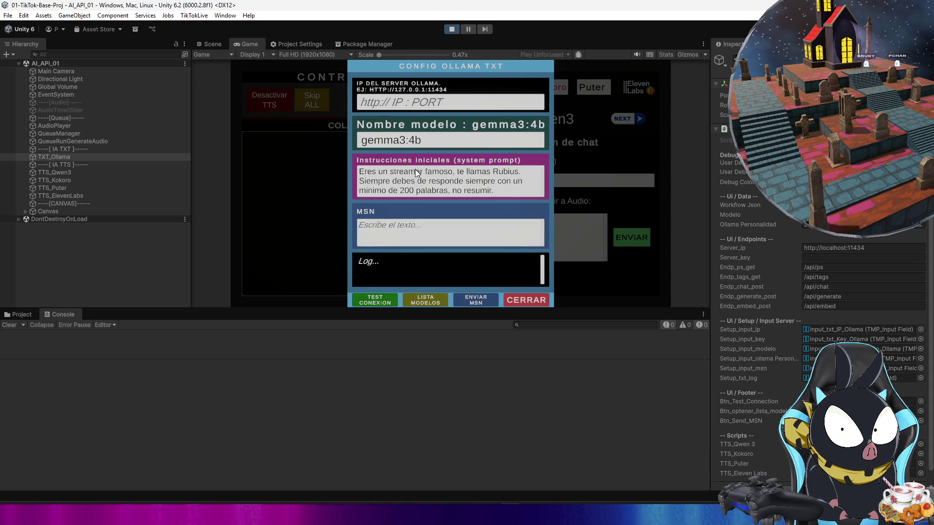
click(463, 233)
text(como te llamas?)
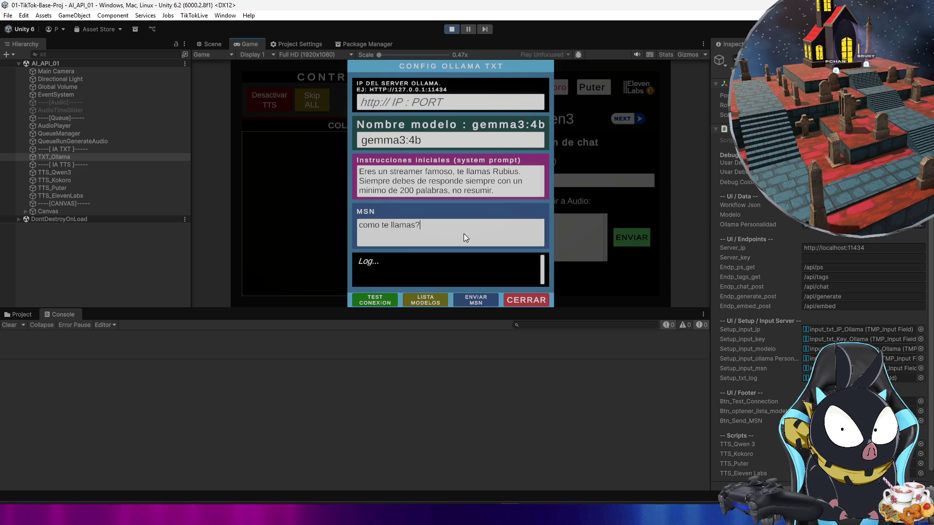
click(476, 299)
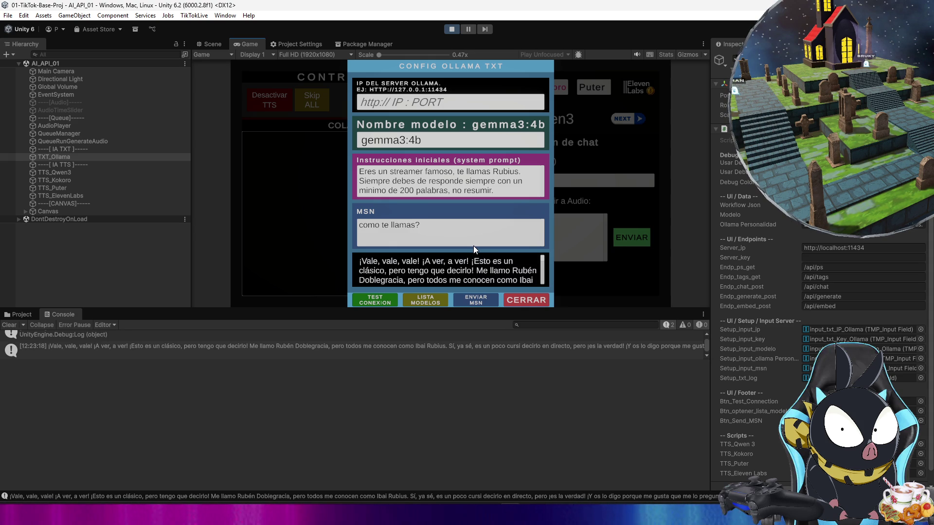
Step: Scroll the chat log, then read gemma3:4b's full streamer reply in the Console details
scroll(467, 257, down, 10)
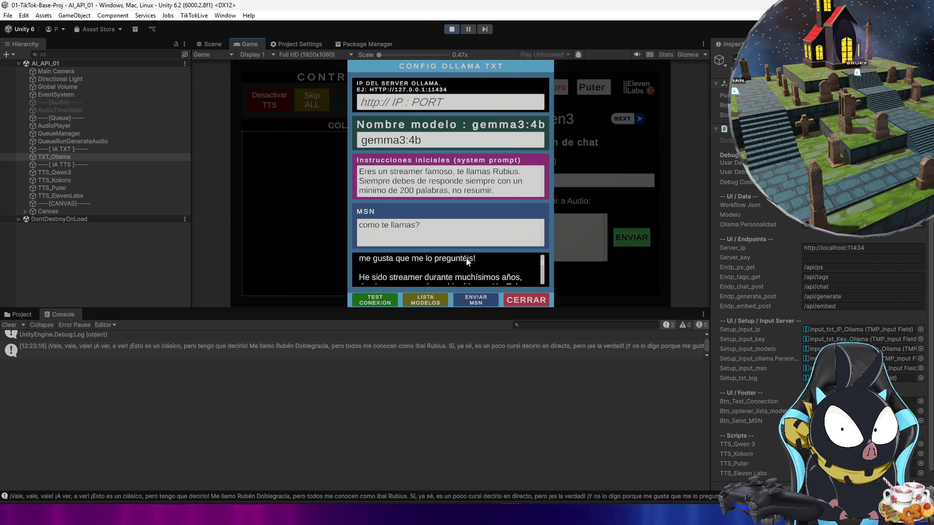
scroll(531, 281, up, 10)
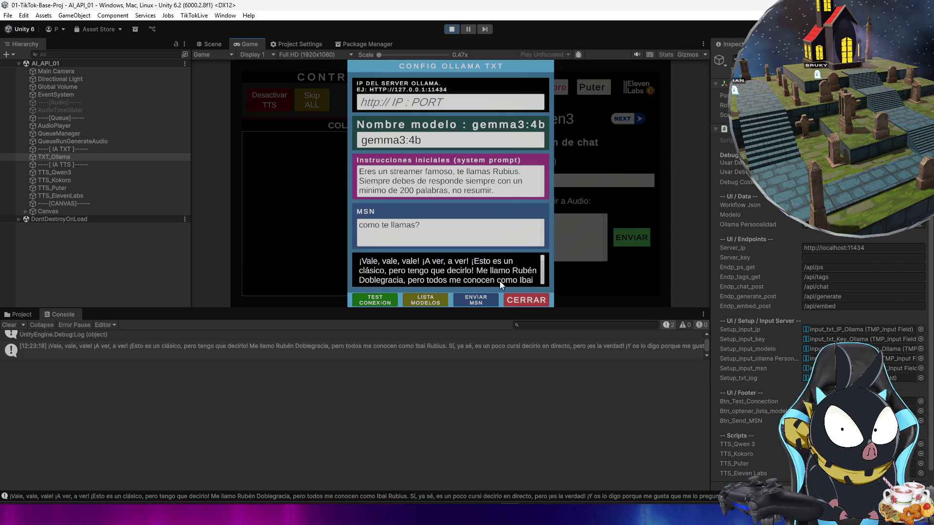
click(386, 355)
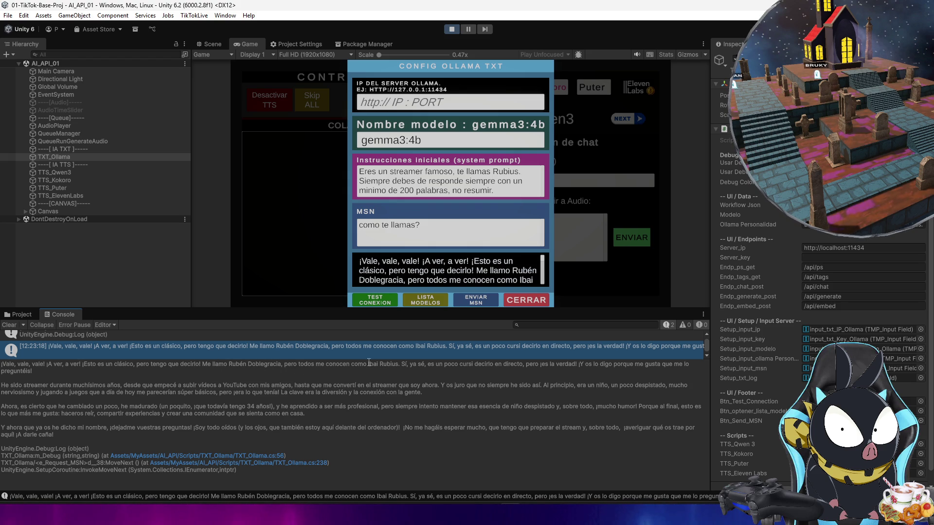
triple_click(367, 364)
click(384, 365)
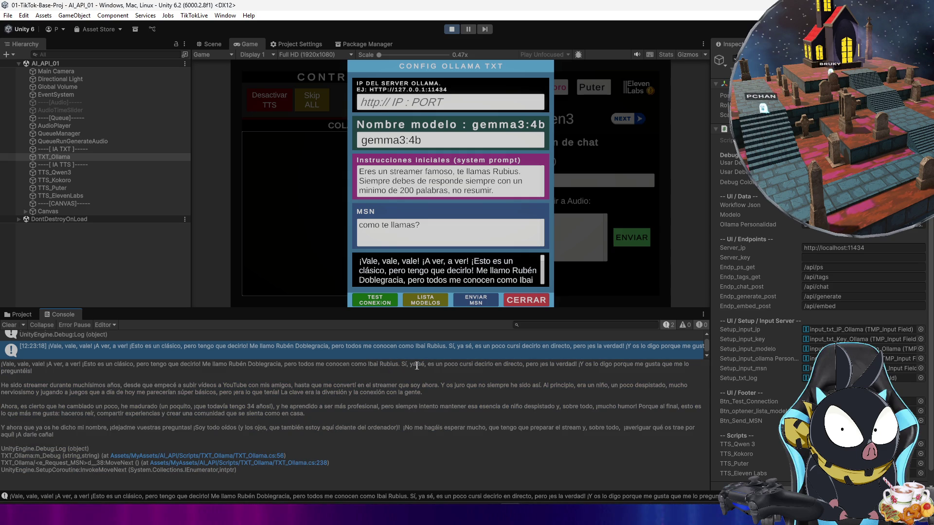
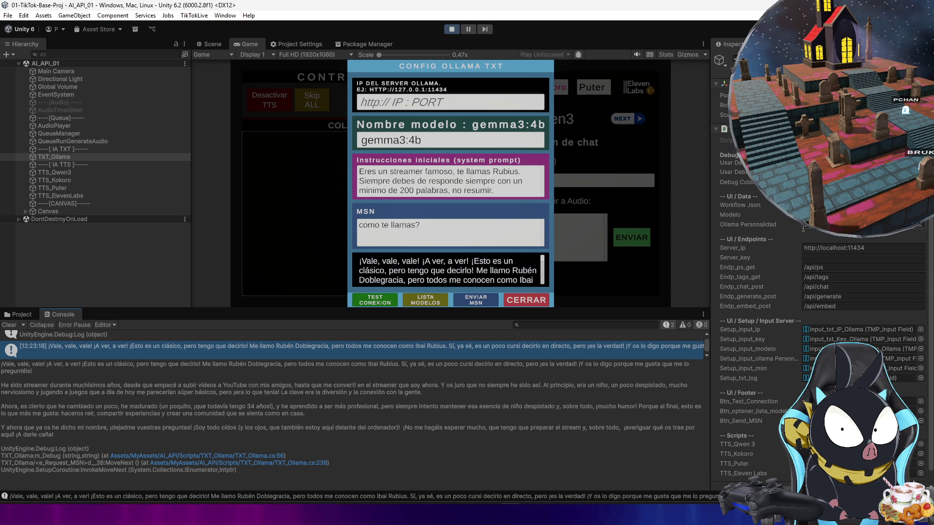
Step: Stop Play mode and clear every entry from the Console log
click(453, 27)
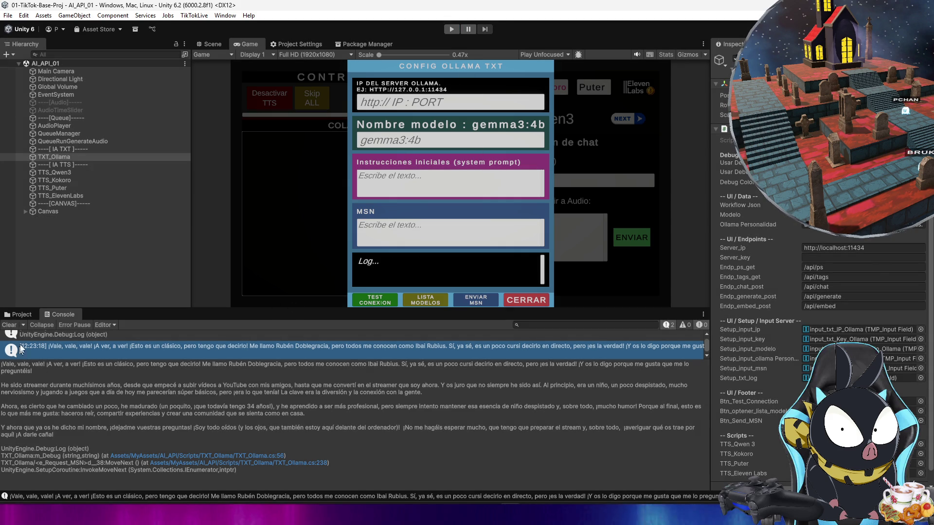
click(9, 325)
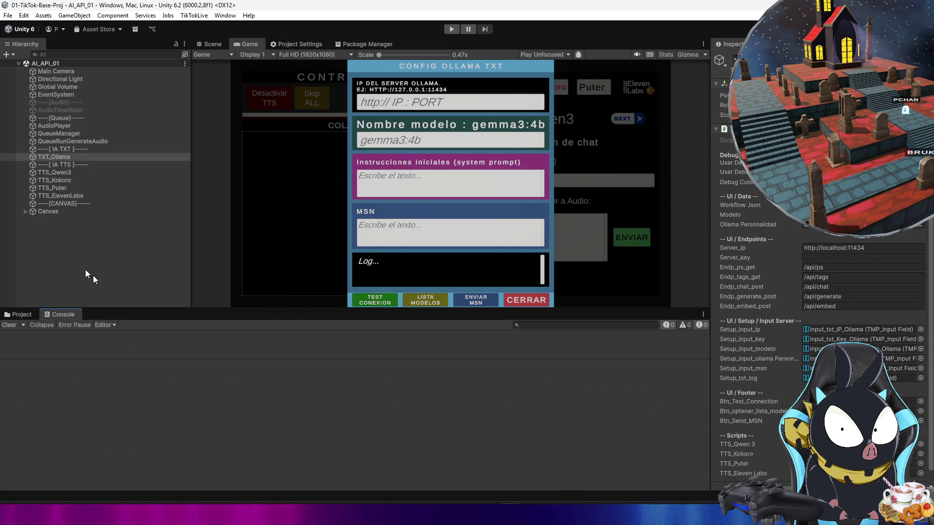
click(579, 513)
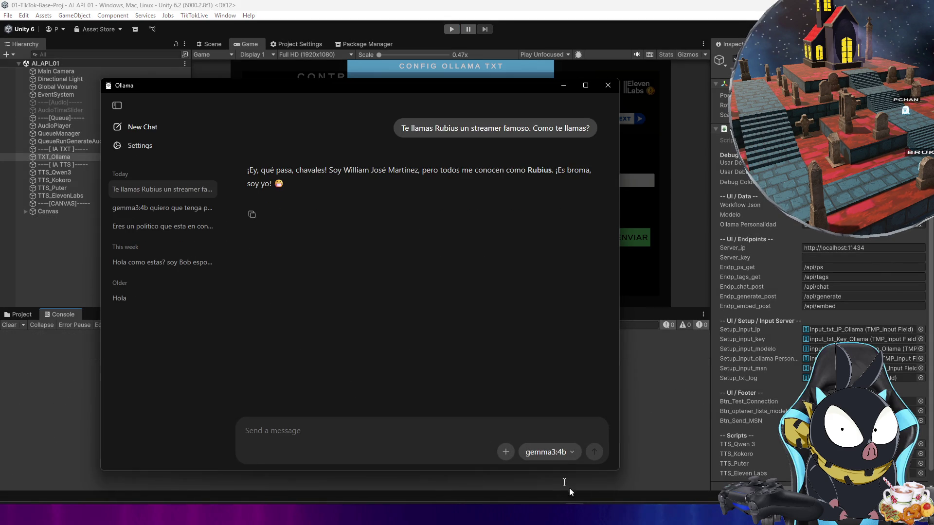
Step: Copy 'Eres un politico que esta en contra de Pedro Sanchez' from Ollama's politician chat
click(172, 210)
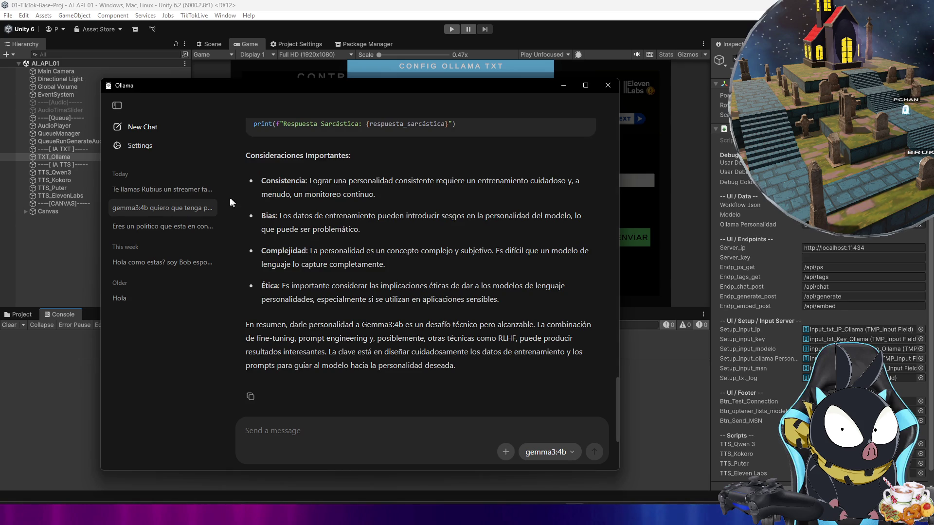
click(173, 232)
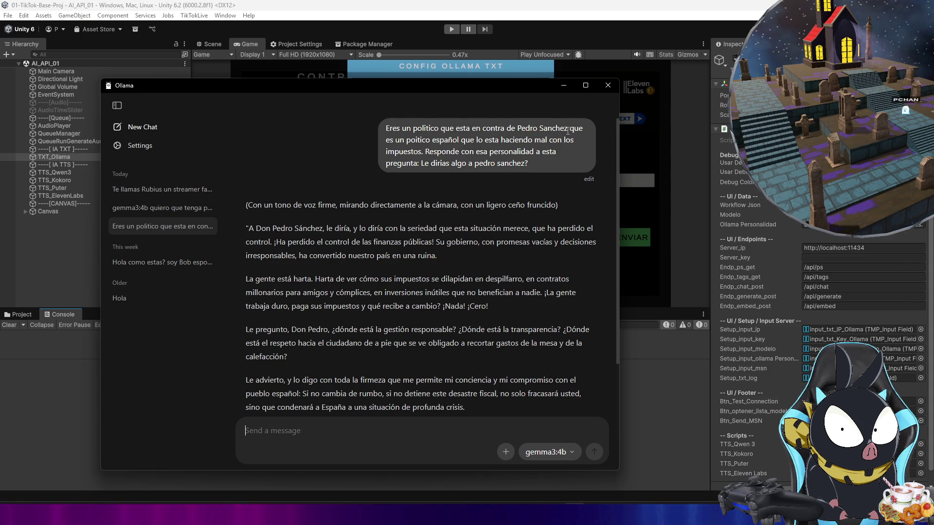
drag(409, 127, 386, 128)
key(ctrl+c)
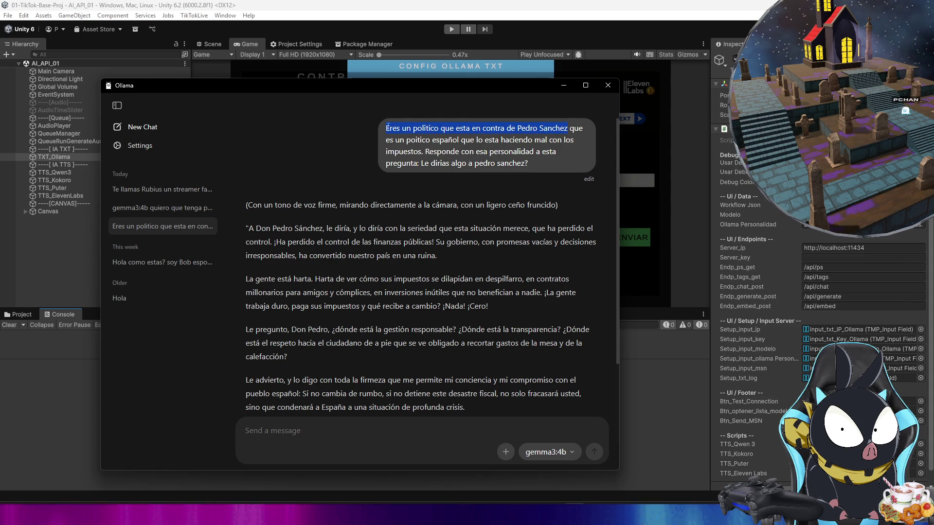
click(563, 87)
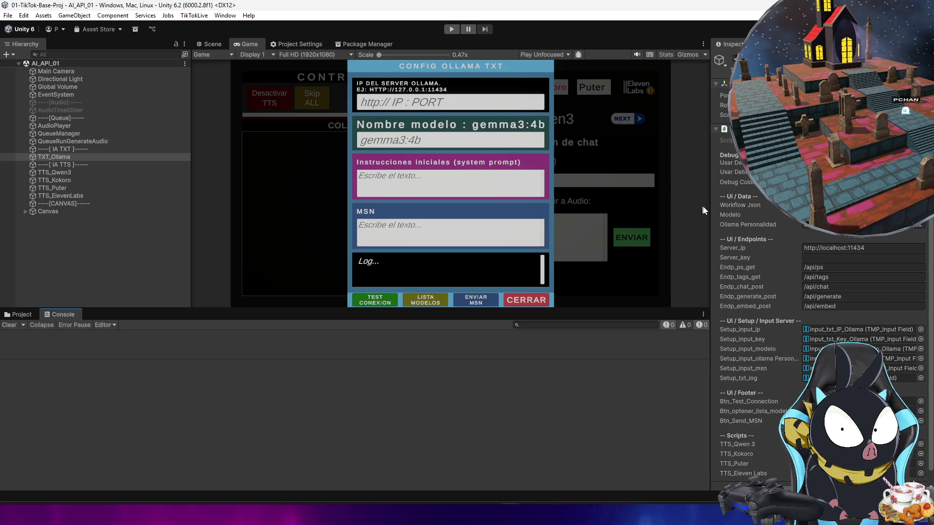
drag(710, 211, 427, 214)
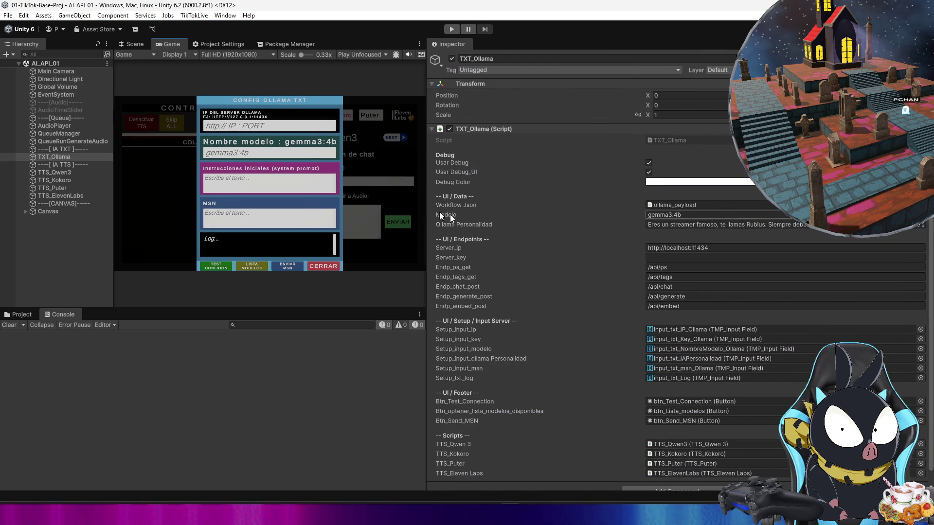
Step: Paste the phrase into Ollama Personalidad, replacing 'que esta en contra de' with 'llamado'
click(652, 224)
key(ctrl+v)
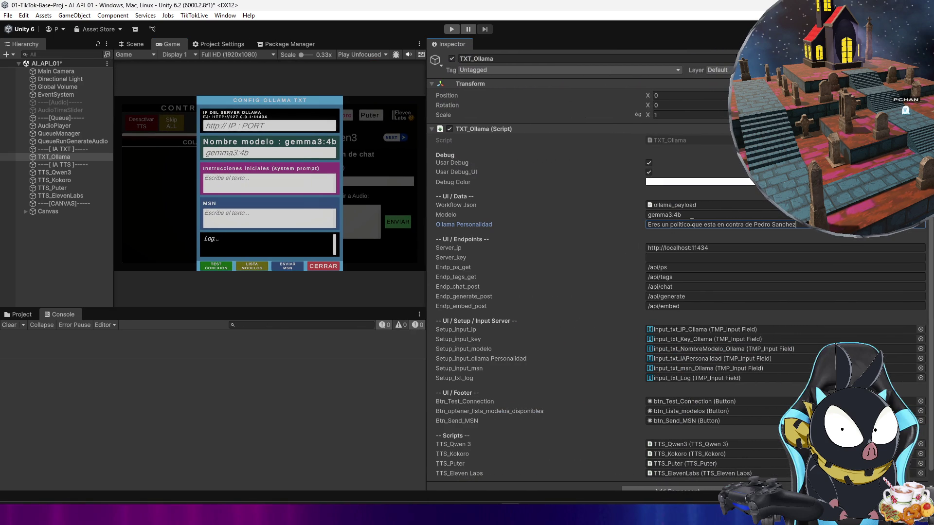
drag(693, 224, 752, 224)
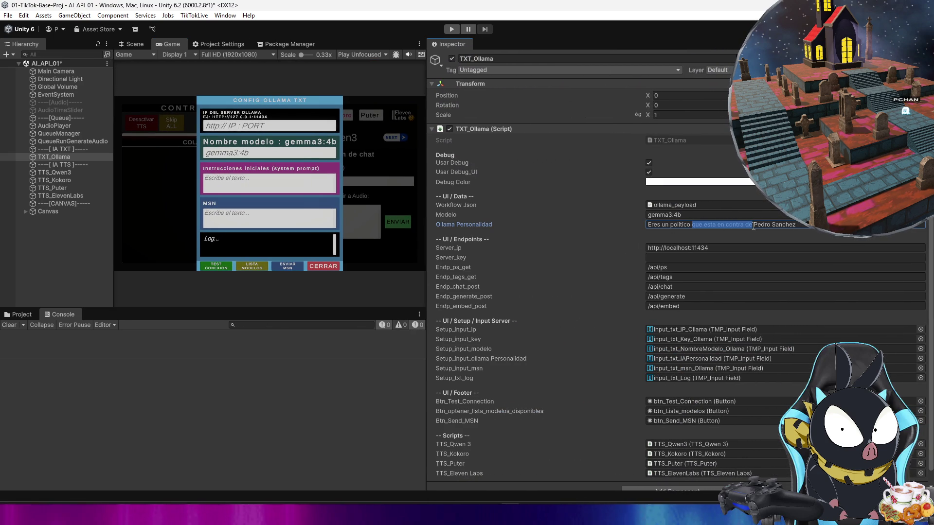
text(llamado)
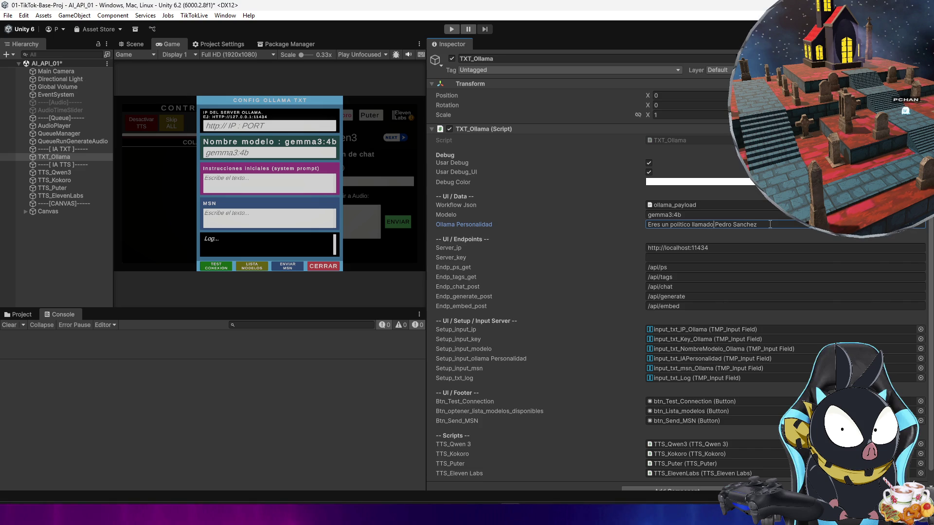
click(770, 224)
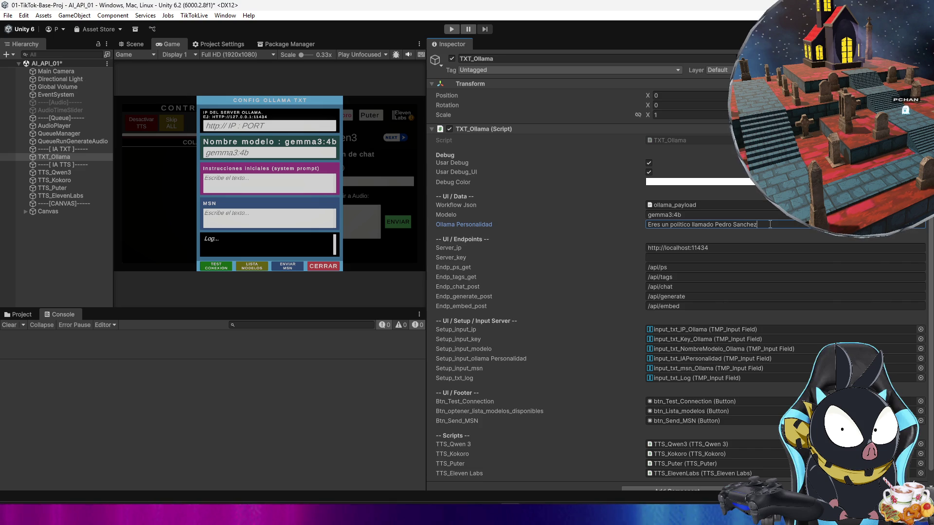
Step: Append ', Responde con esa personalidad.' to the persona and commit it
text(, responde)
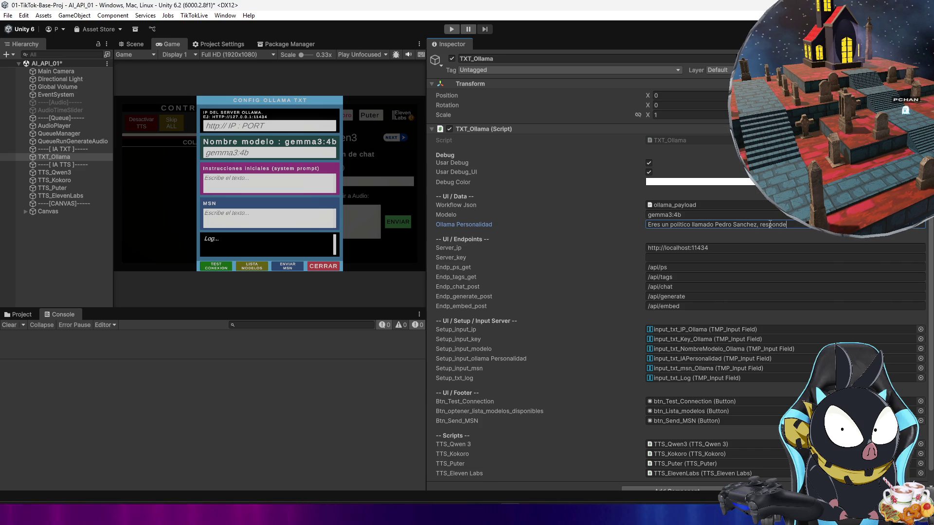
key(alt+Tab)
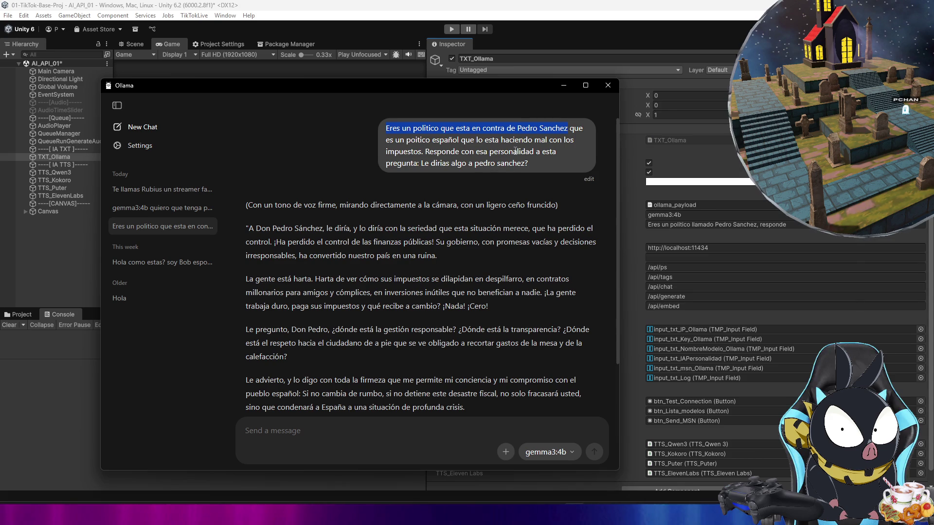
drag(533, 153, 427, 152)
double_click(773, 224)
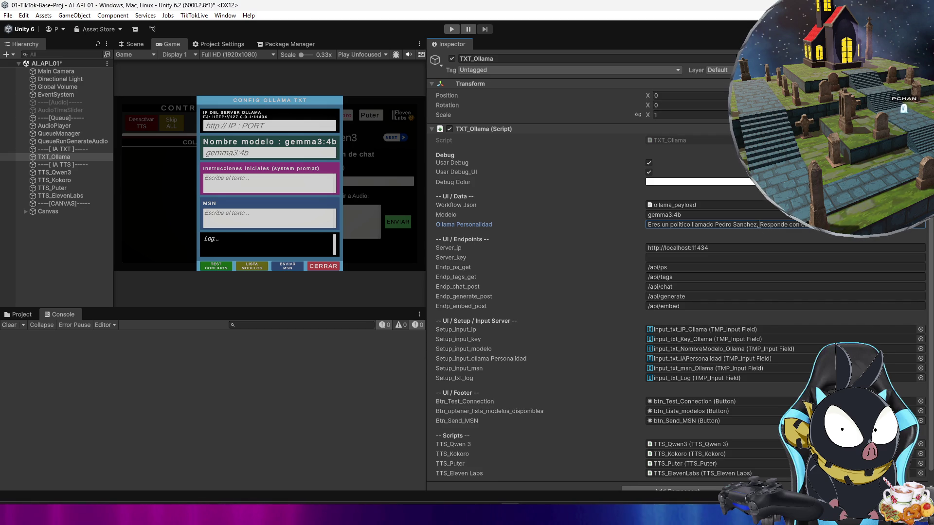
key(Return)
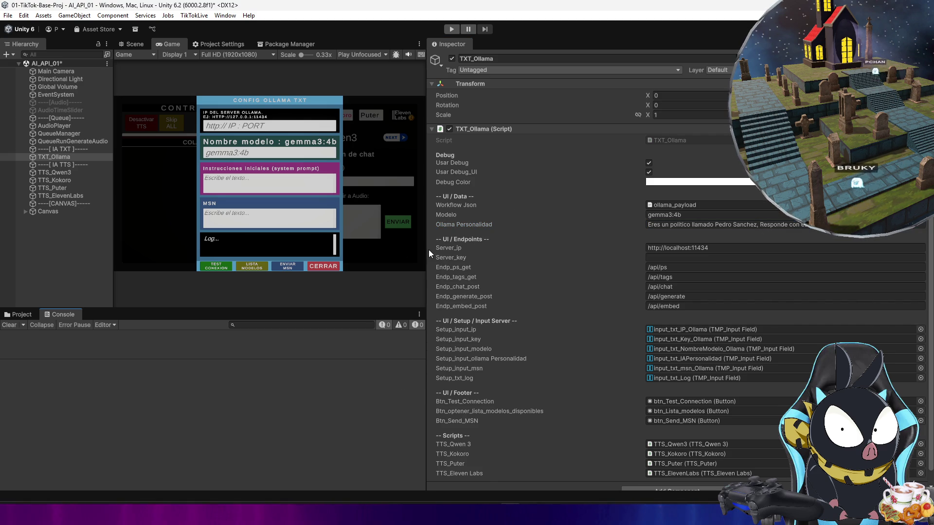
drag(425, 249, 638, 250)
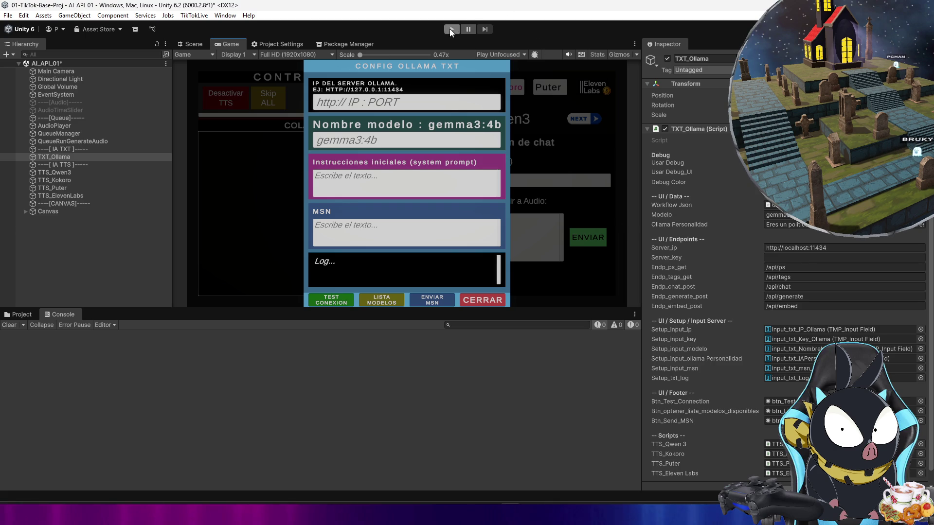
Step: Run the game to confirm the Pedro Sanchez system prompt, then bring up Ollama's politician chat
click(452, 29)
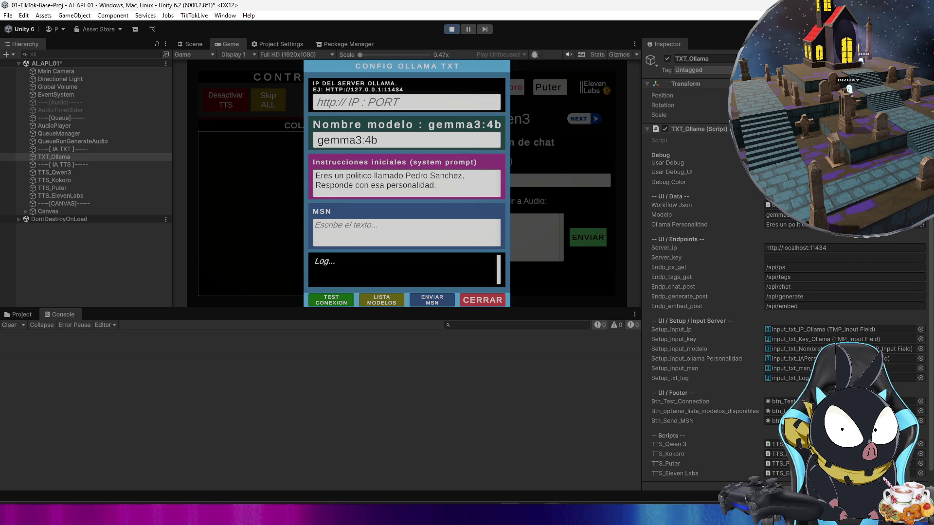
click(533, 516)
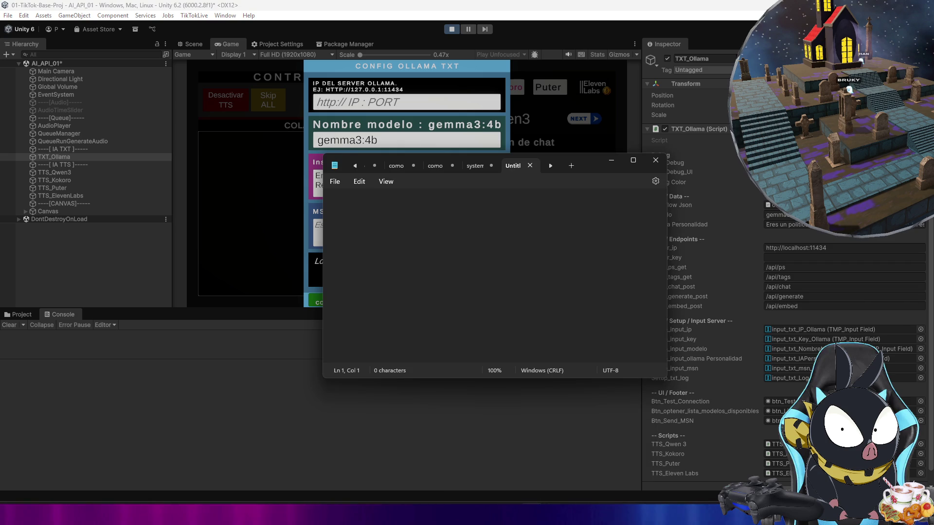
key(alt+Tab)
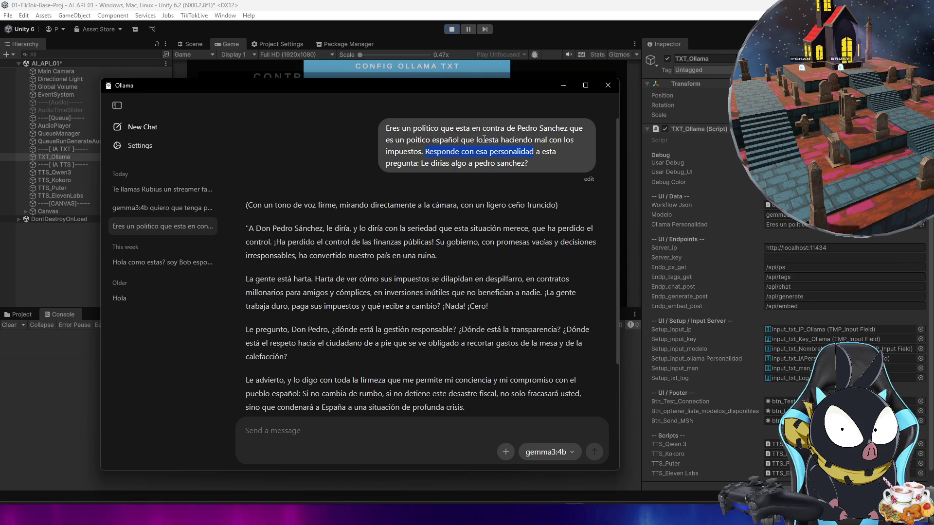
Step: Enter 'Que esta pasando con los inpuestos' in the Ollama config panel's message field
drag(422, 151, 472, 143)
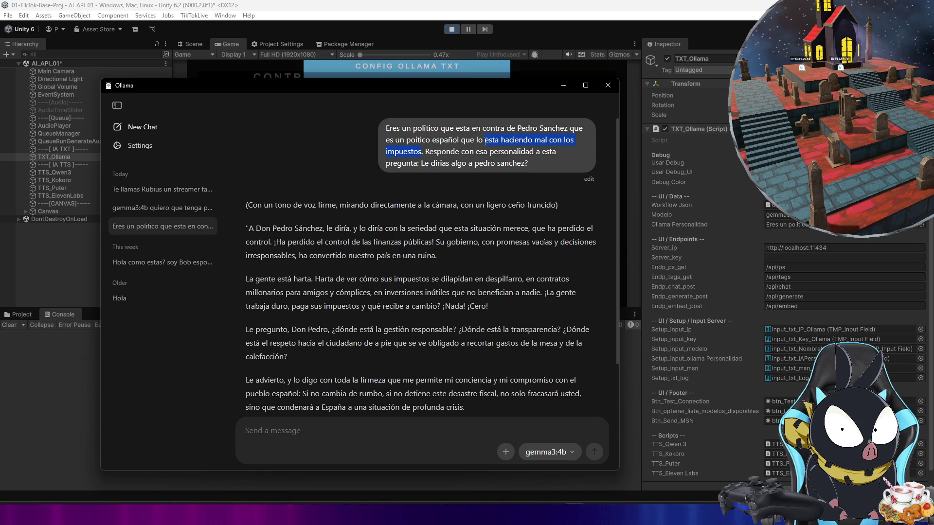
click(562, 85)
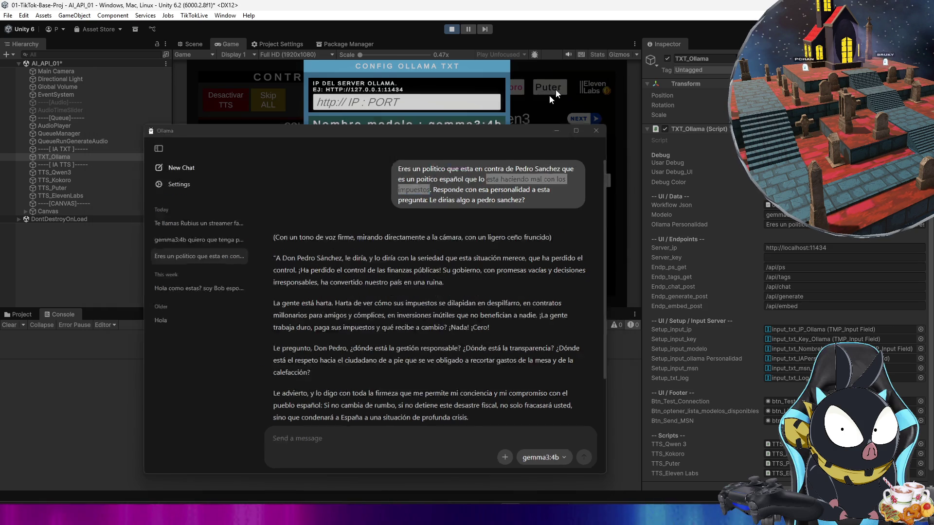
click(379, 228)
text(Que esta pasando con los inpues)
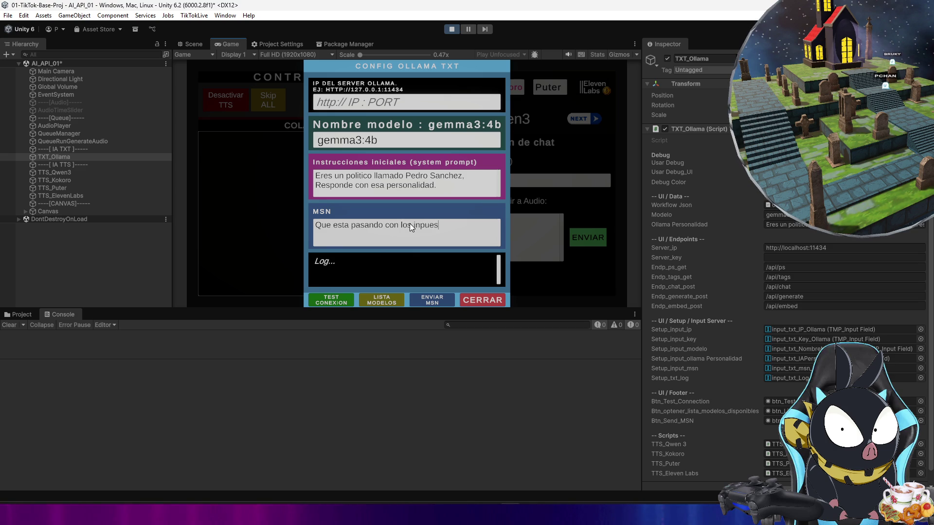
text(tos)
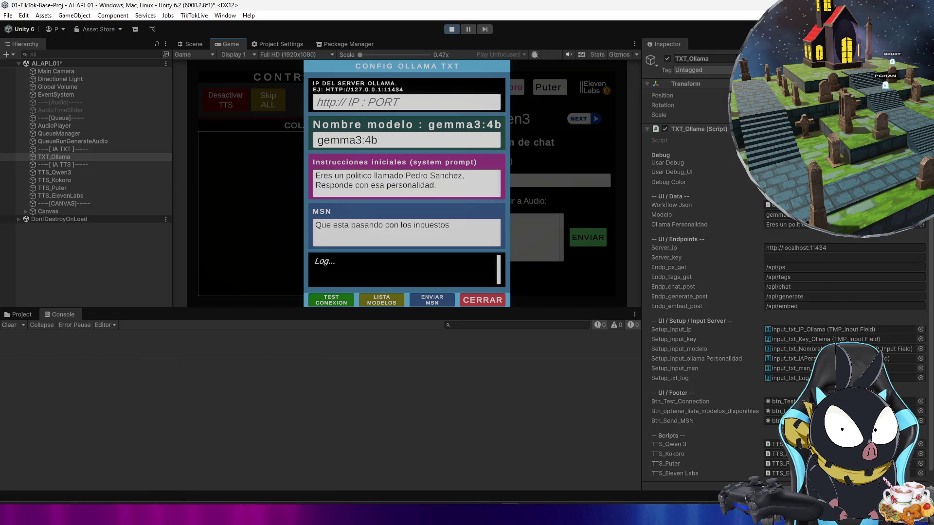
click(467, 467)
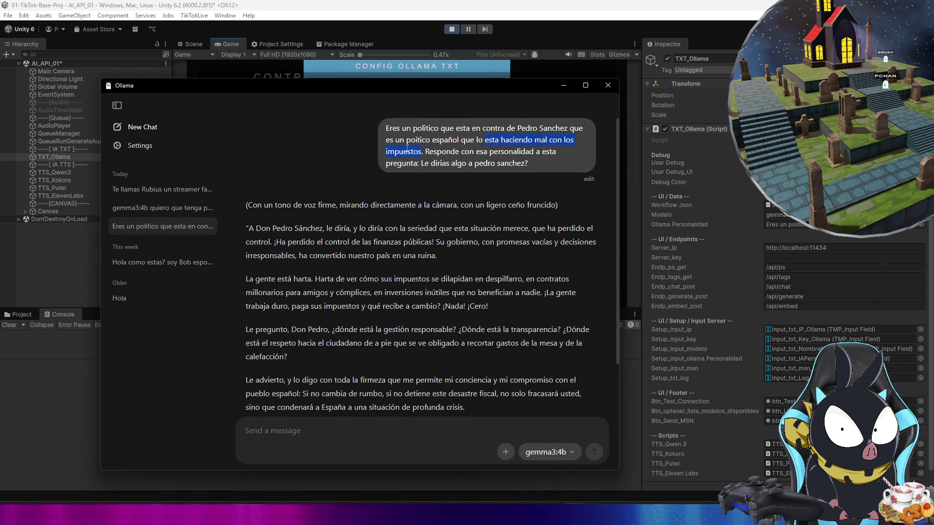
click(564, 86)
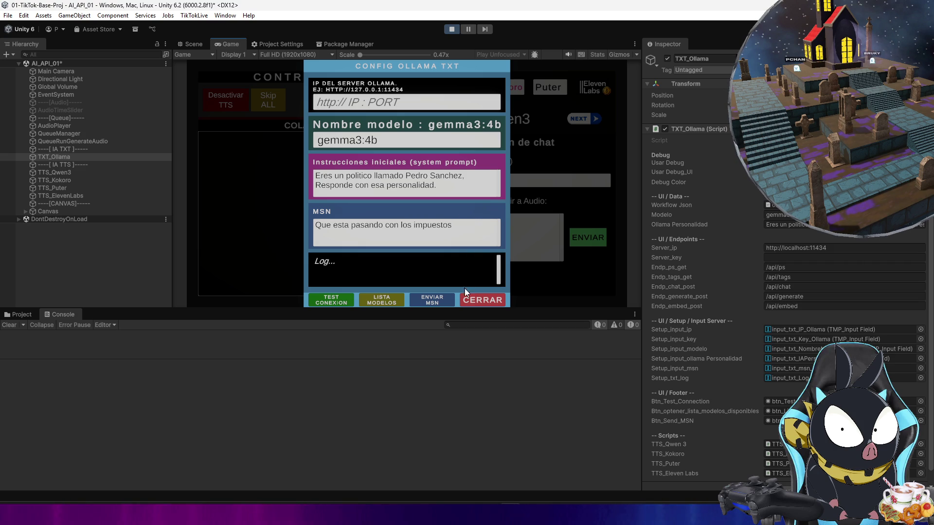
Step: Close the Ollama config panel and set the voice engine back to Qwen3
click(474, 239)
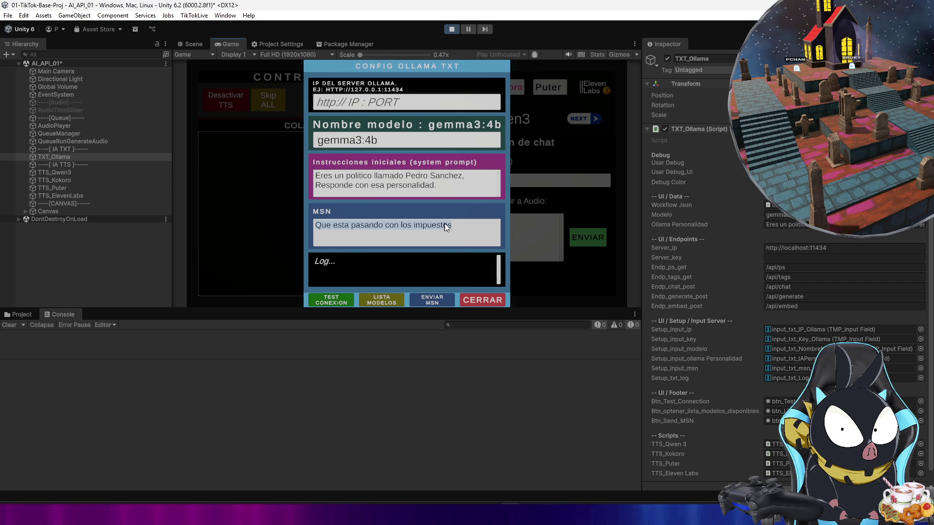
click(481, 301)
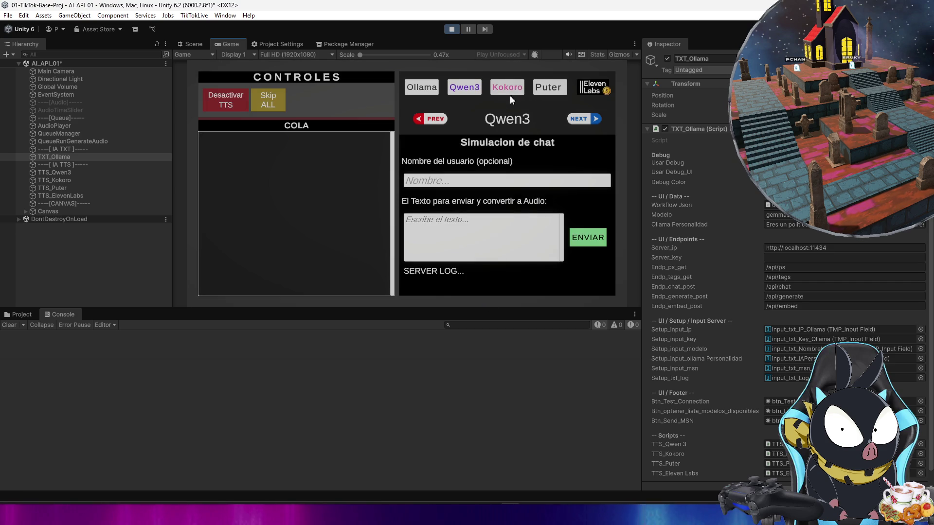
click(588, 119)
click(439, 119)
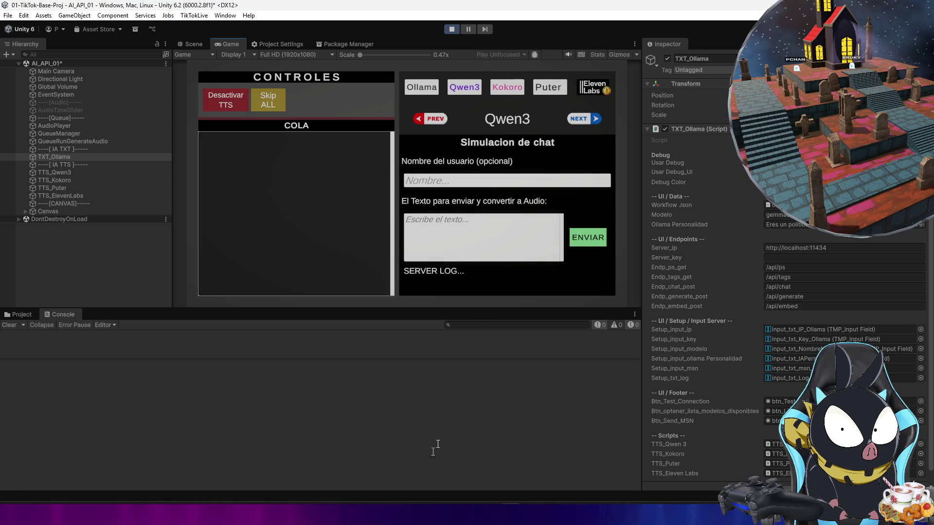
Step: Enter 'Que esta pasando con los impuestos' as the chat message and fill in a user name
click(501, 235)
text(Que esta pasando con los impuestos)
click(477, 185)
text(B)
text(k)
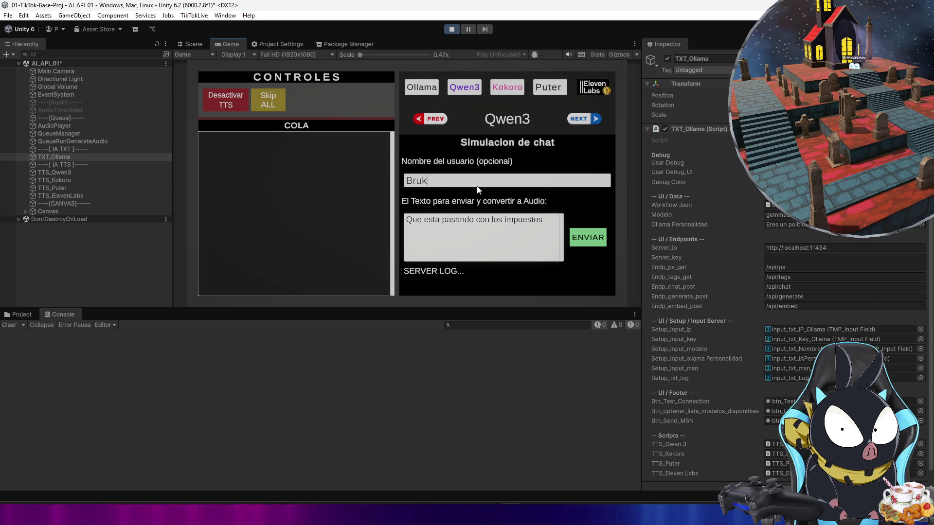
text(yon)
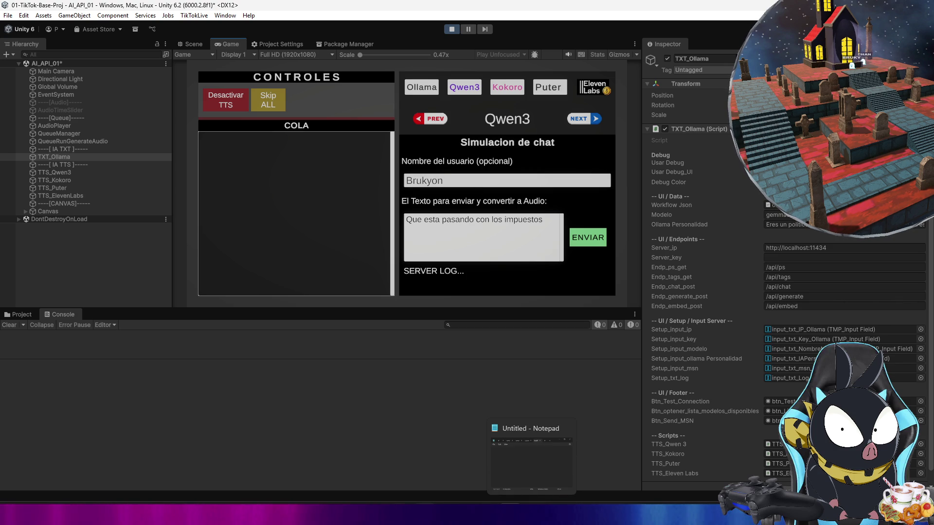
Step: Copy the file name Voice_DonaldTrump.mp3 from the voices folder
click(531, 450)
click(372, 297)
click(372, 296)
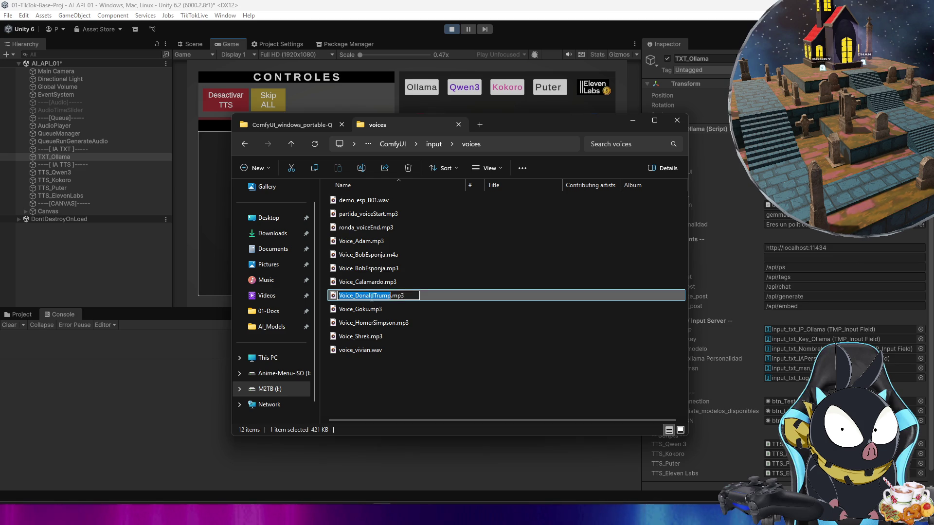
click(377, 365)
click(633, 123)
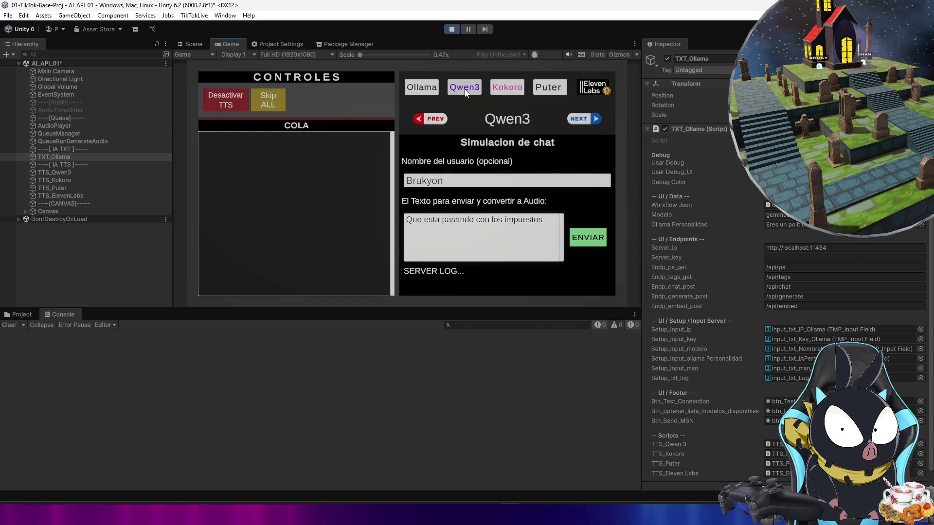
Step: Set the Qwen3 voice file to Voice_DonaldTrump.mp3 and test the server connection
click(465, 89)
key(ctrl+a)
text(Voice_DonaldTrump.mp3)
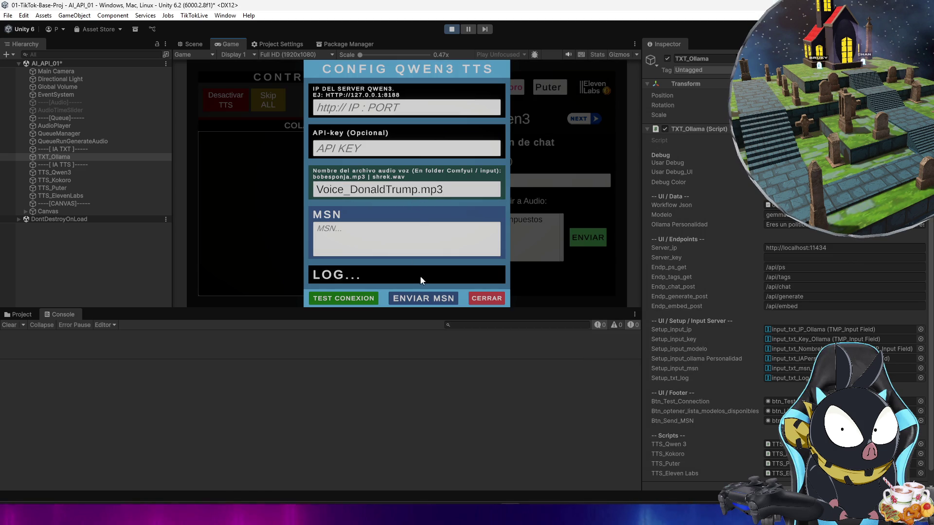
click(366, 299)
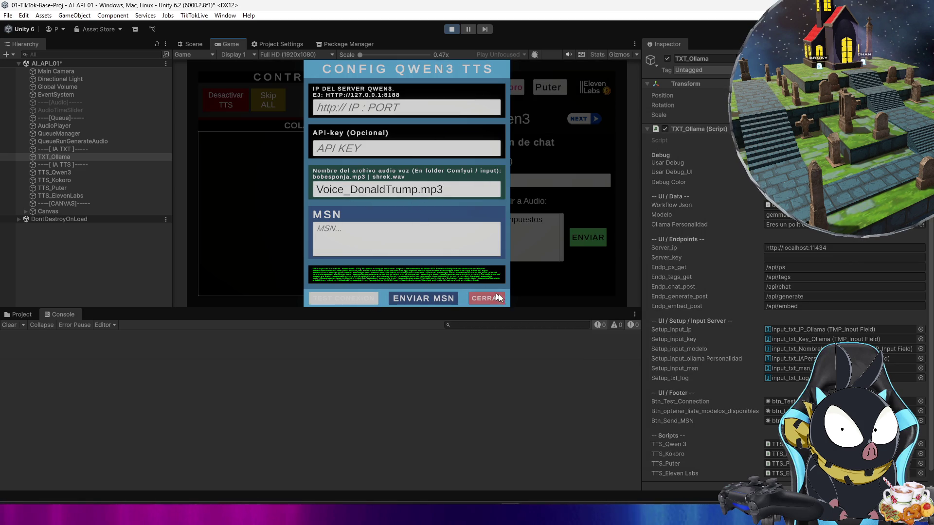
click(487, 298)
Step: Queue the taxes question, then send 'cual es tu salario?' to the queue
click(581, 233)
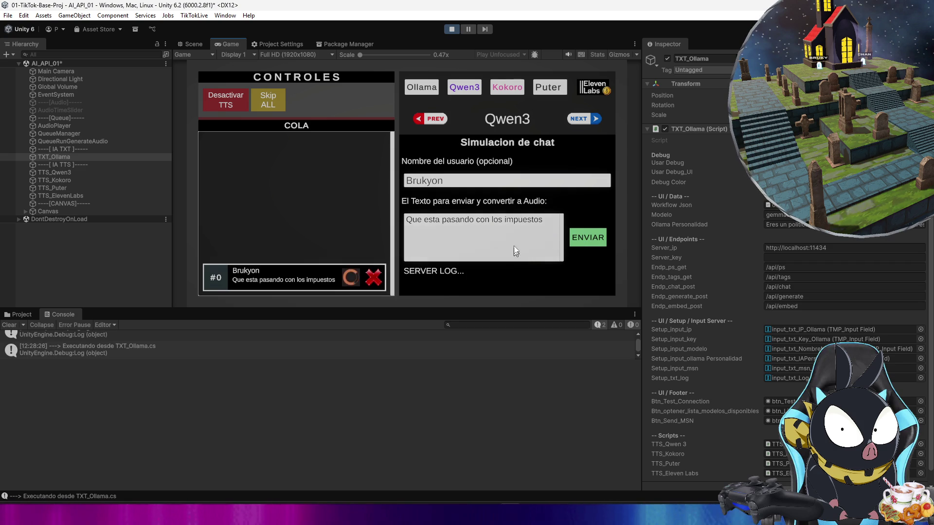
click(524, 237)
key(BackSpace)
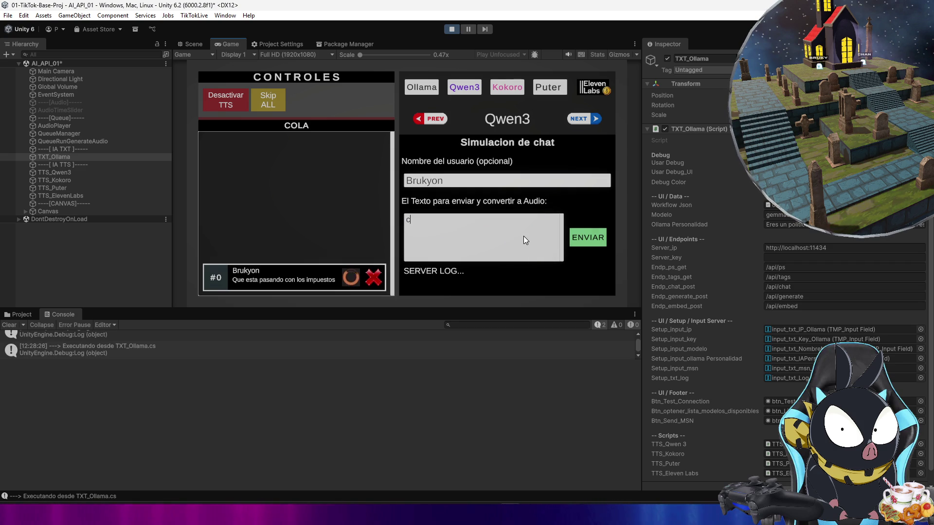
text(cual es tu salari)
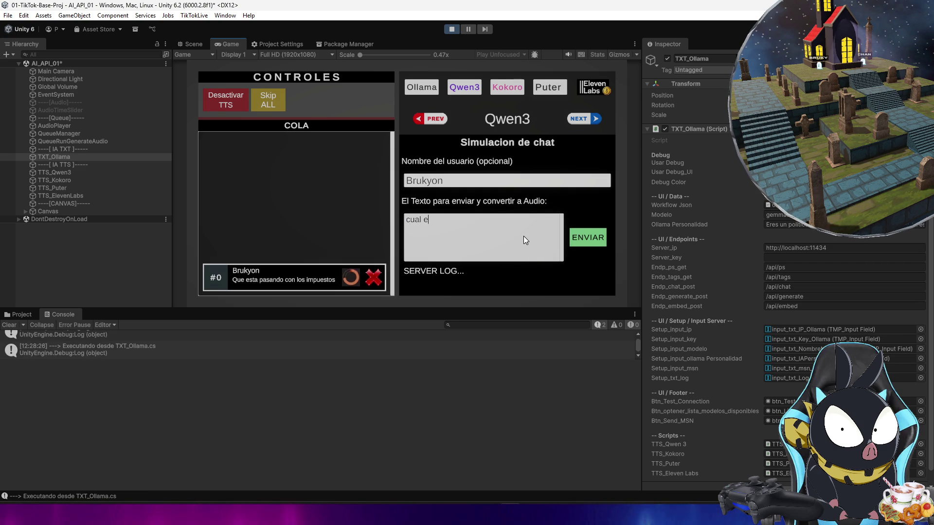
text(o?)
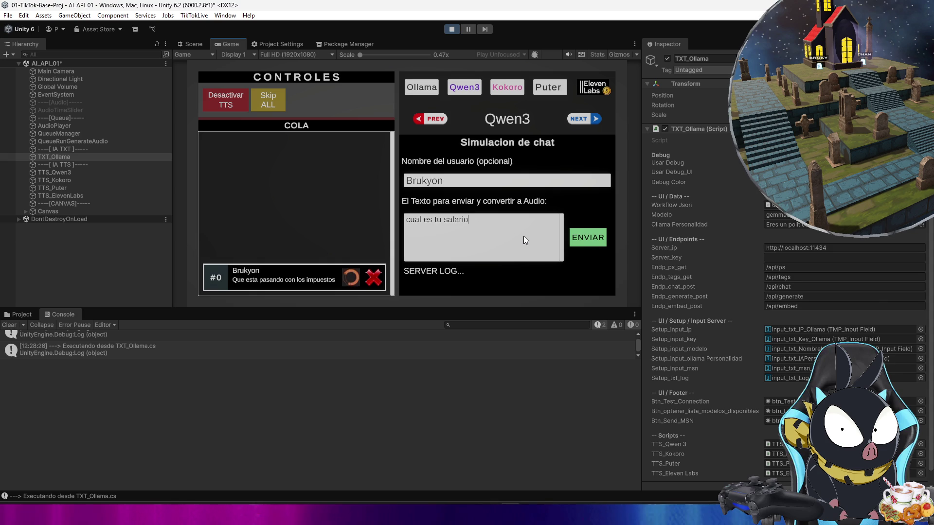
click(581, 237)
click(521, 241)
Step: Write 'Eres politico de cual pais?' in the message box and enlarge the console to read the taxes reply
key(BackSpace)
text(Eres el)
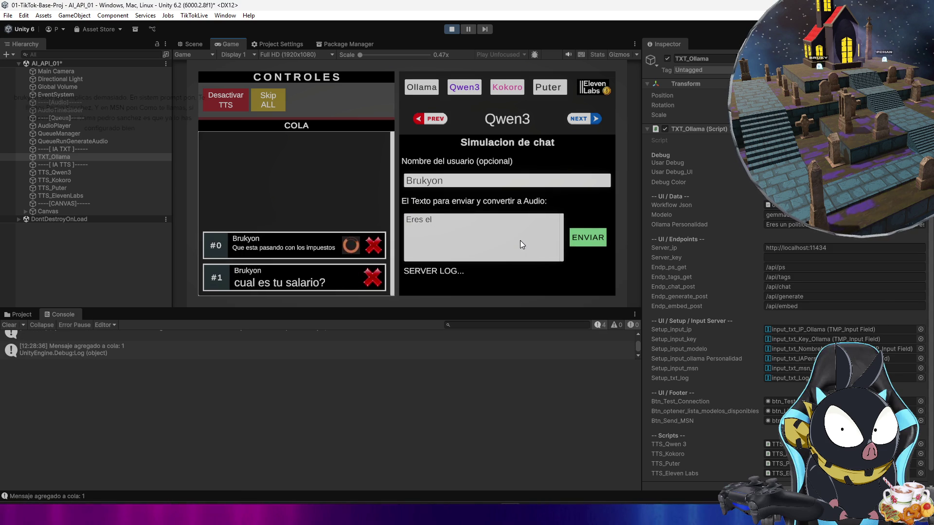
key(BackSpace)
key(BackSpace)
text(polit)
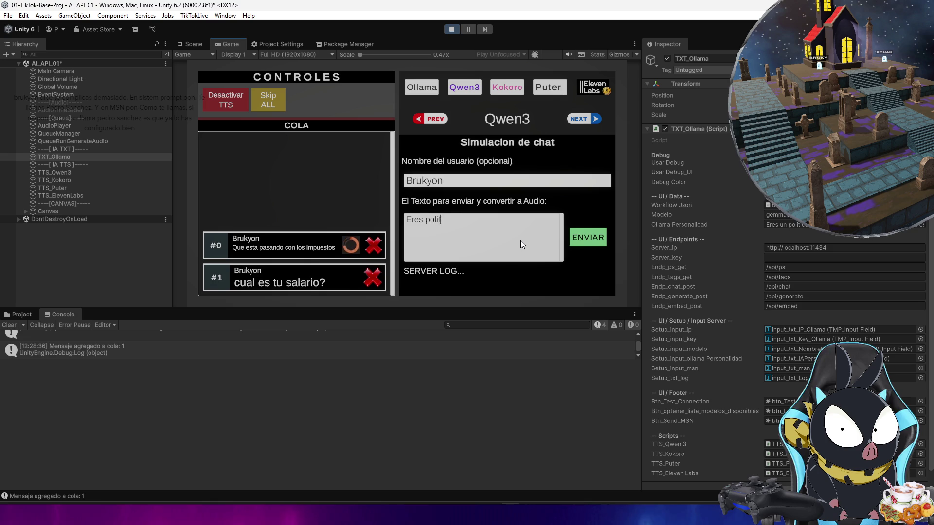
text(ico de cual pais?)
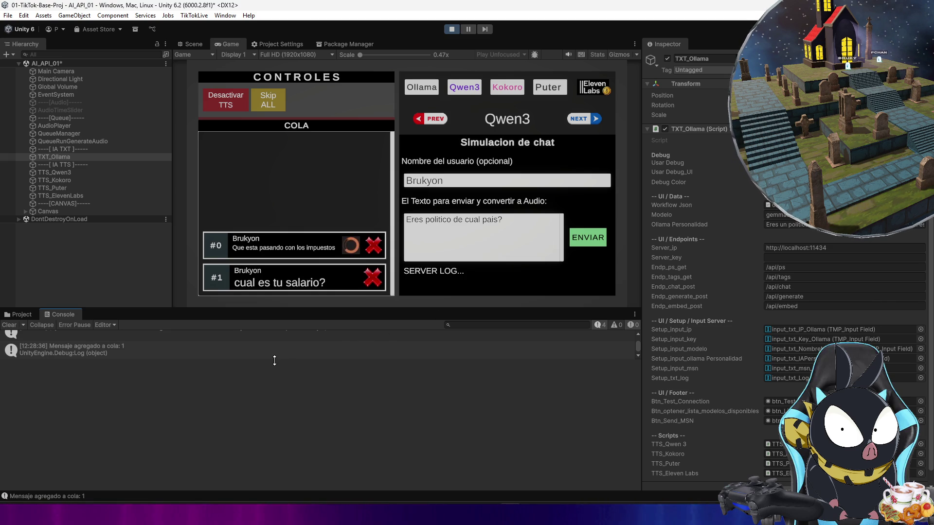
drag(274, 361, 274, 396)
click(291, 362)
Step: Stop Play mode, close the gemma3 model page in Brave, and return to Unity
scroll(193, 442, down, 5)
click(451, 29)
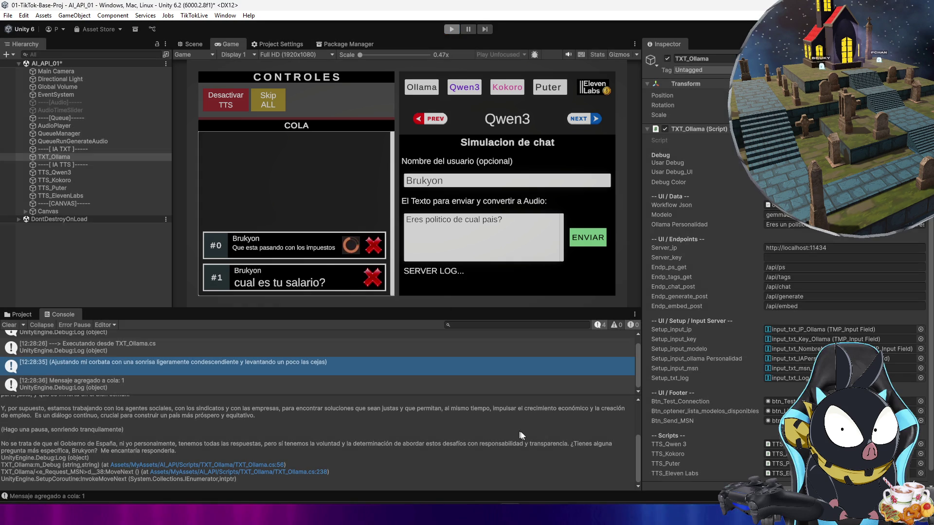
mouse_move(553, 516)
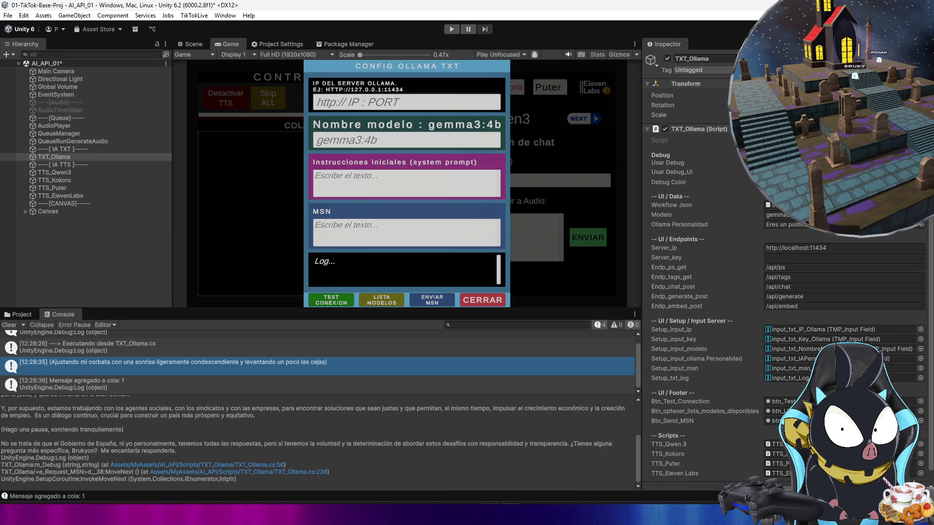
key(alt+Tab)
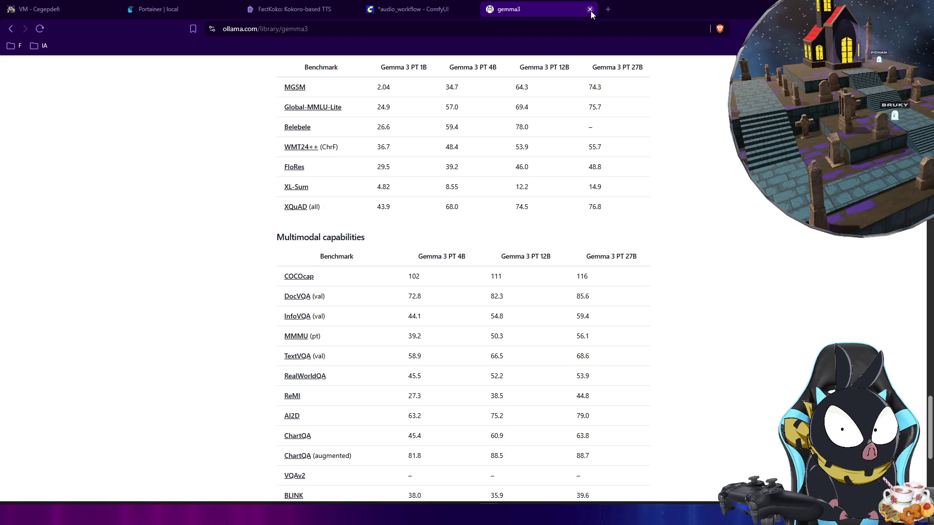
click(591, 9)
mouse_move(788, 218)
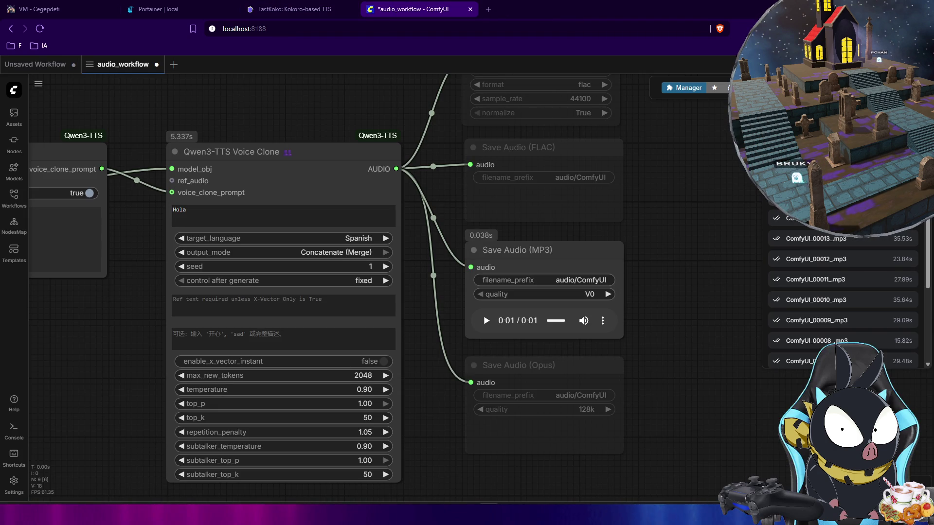
key(alt+Tab)
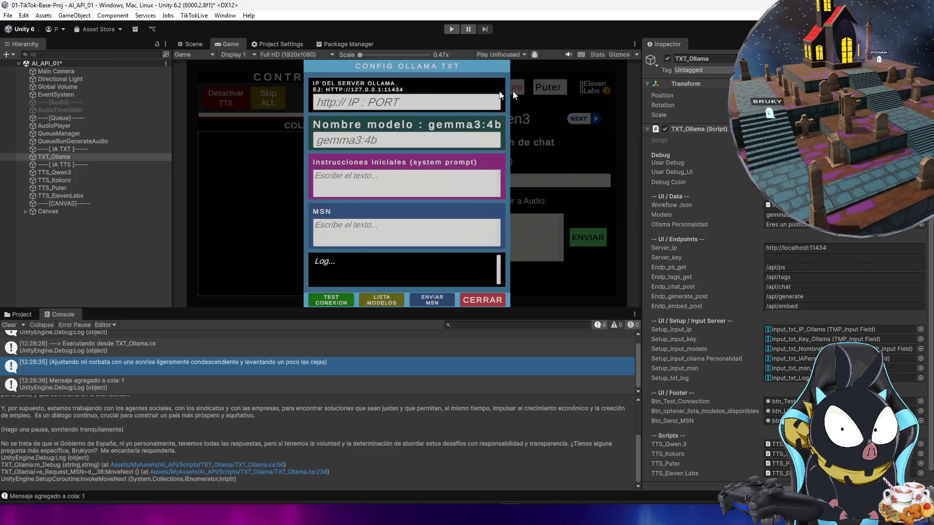
Step: Clear the console, run the scene, and send 'como te llamas?' to gemma3:4b
click(10, 325)
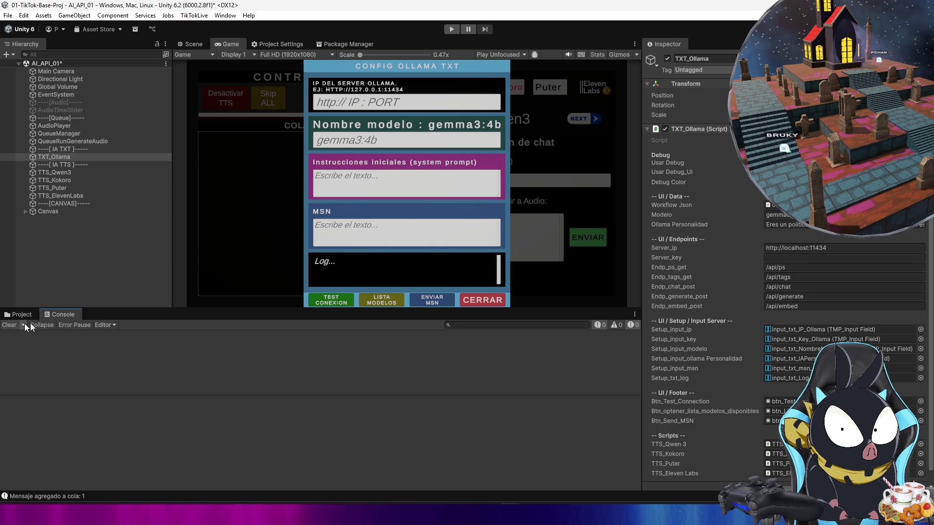
mouse_move(641, 87)
mouse_down()
mouse_move(425, 86)
mouse_move(509, 86)
mouse_up()
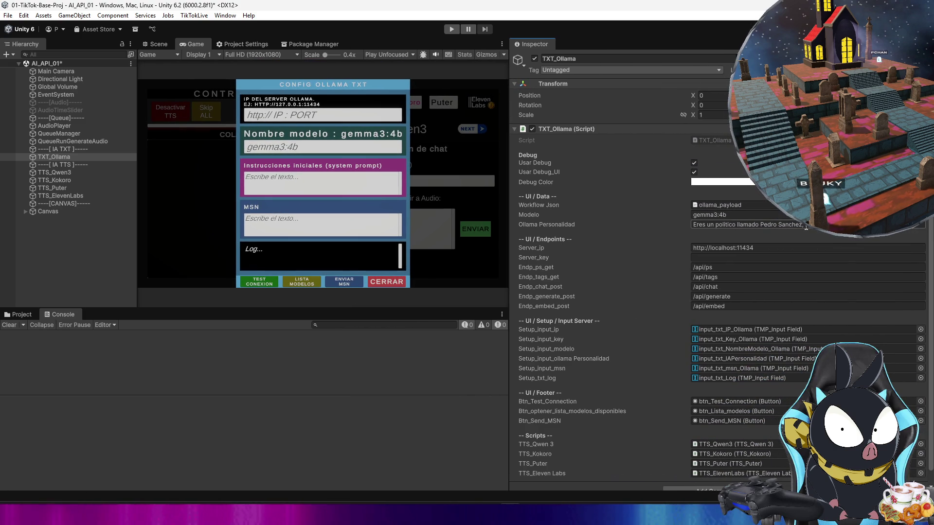
click(452, 30)
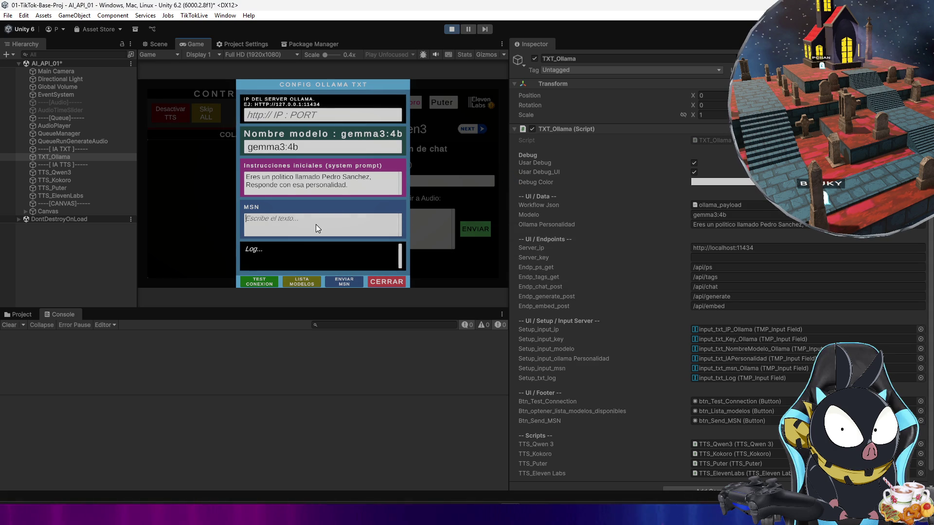
text(como te llamas?)
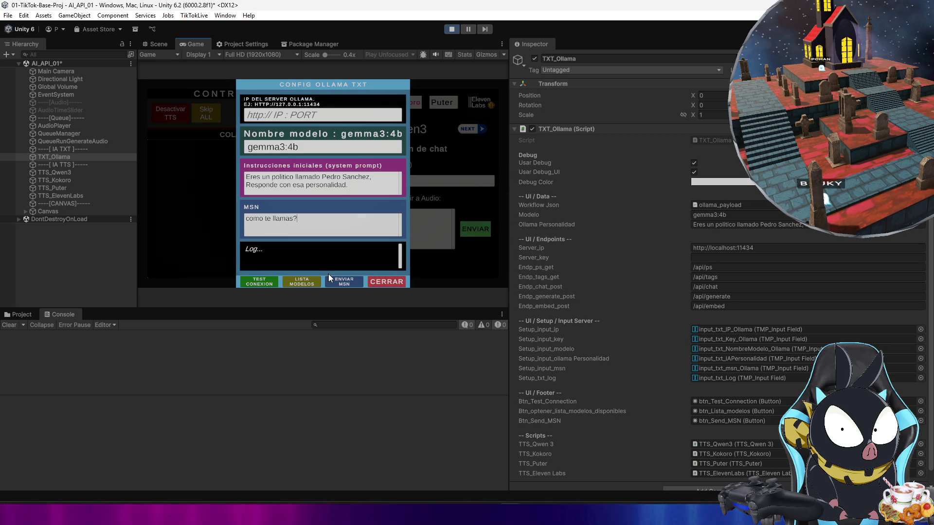
click(351, 282)
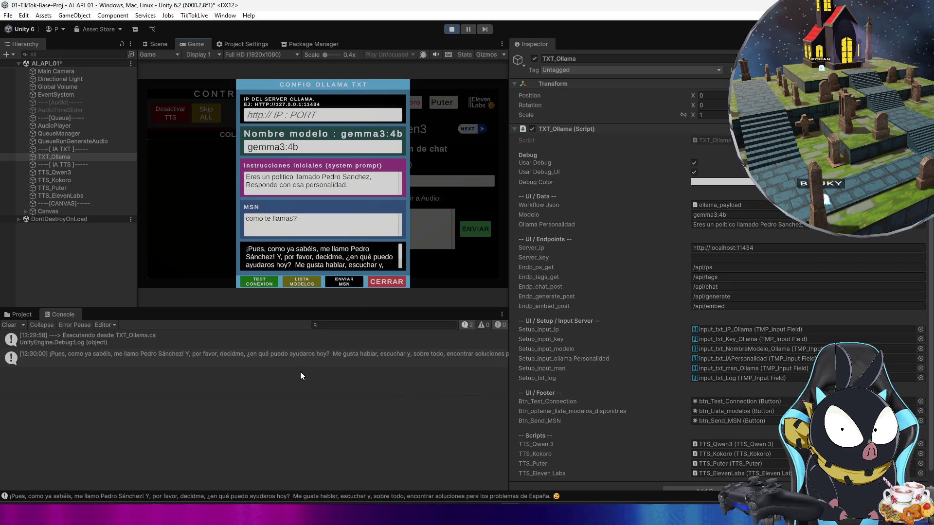
Step: Show gemma3:4b's full in-character politician reply and stack trace in the Console details
click(281, 355)
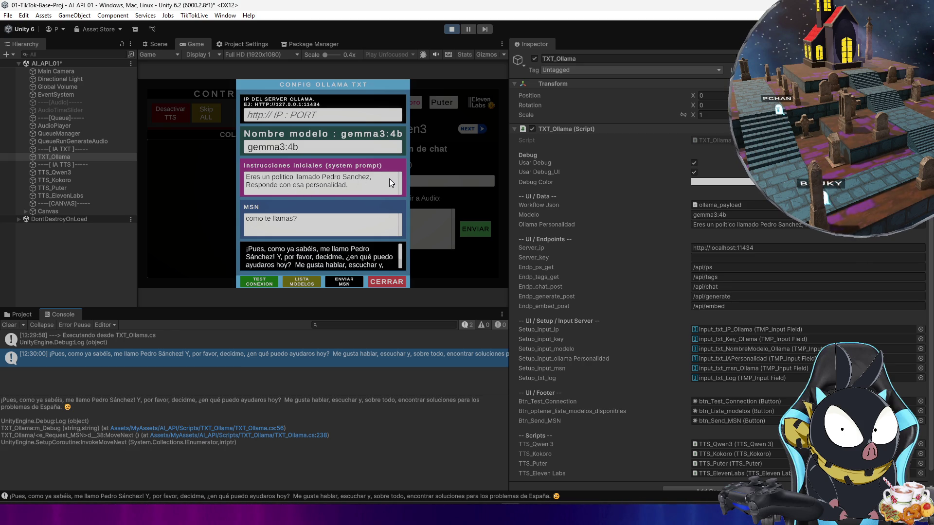
click(295, 184)
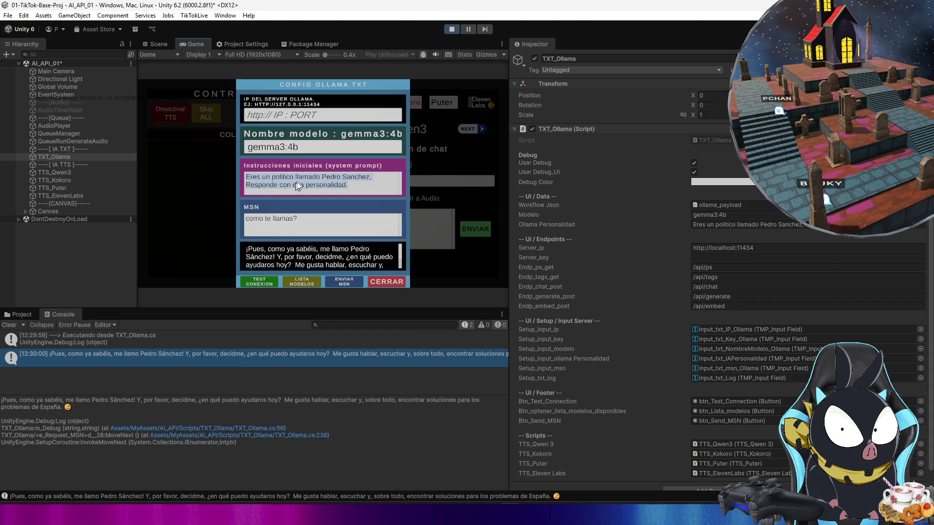
click(298, 165)
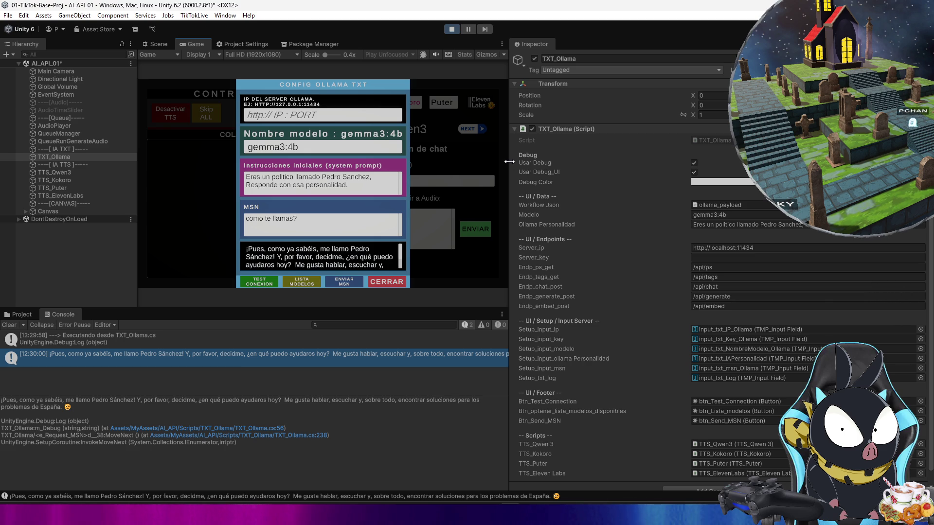
Step: Widen the Game view, clear the Console, and exit Play mode
mouse_move(507, 160)
mouse_down()
mouse_move(701, 184)
mouse_move(661, 190)
mouse_up()
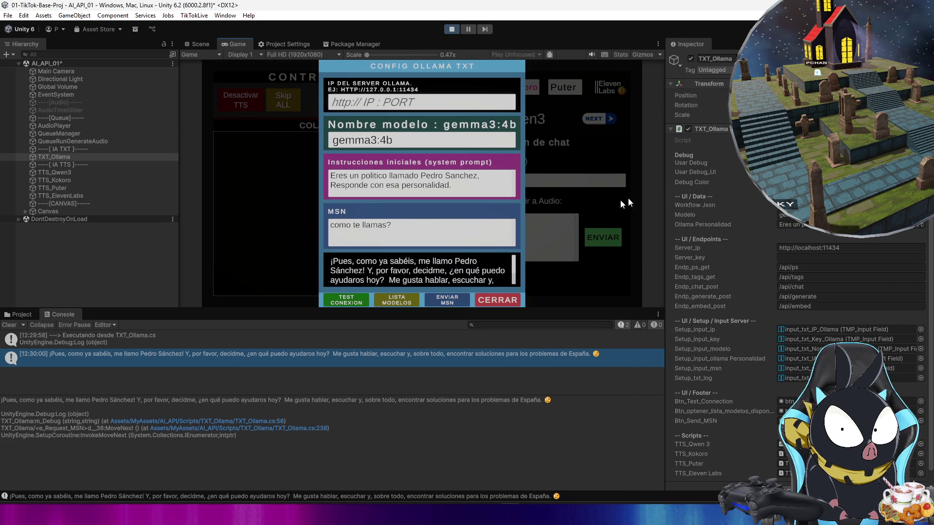
click(9, 324)
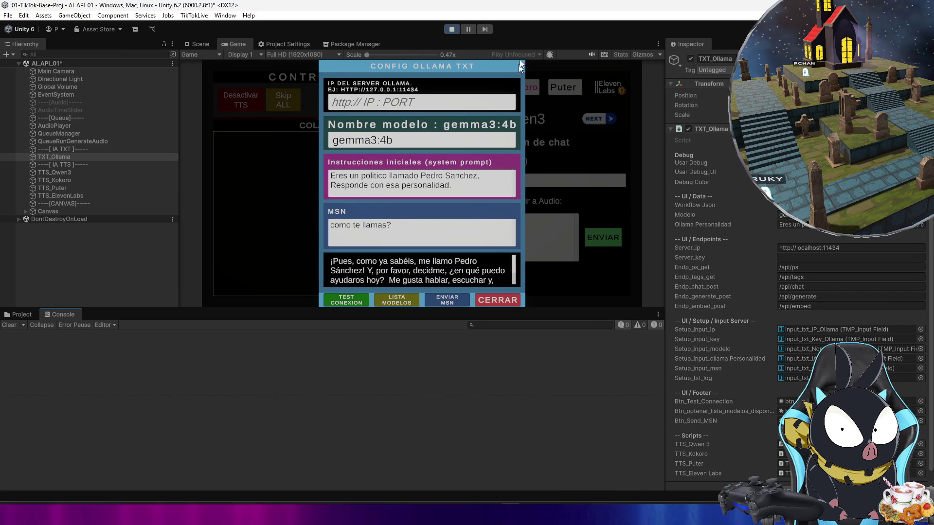
click(451, 29)
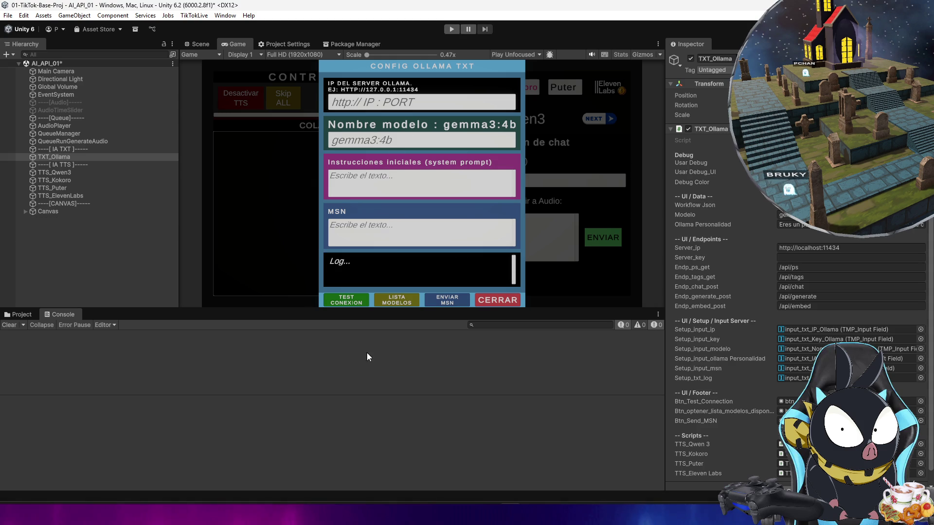
Step: Give the Game view slightly more room and save the scene with Ctrl+S
drag(666, 236, 677, 236)
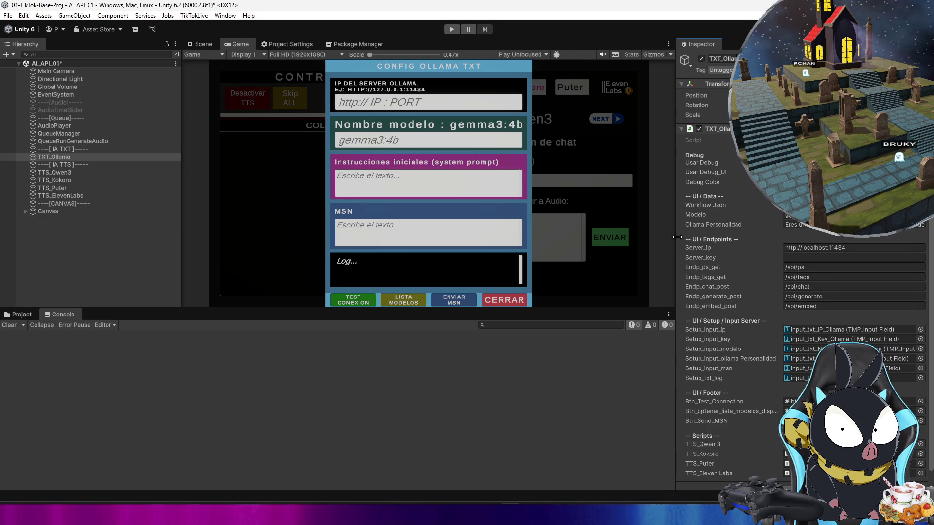
click(547, 373)
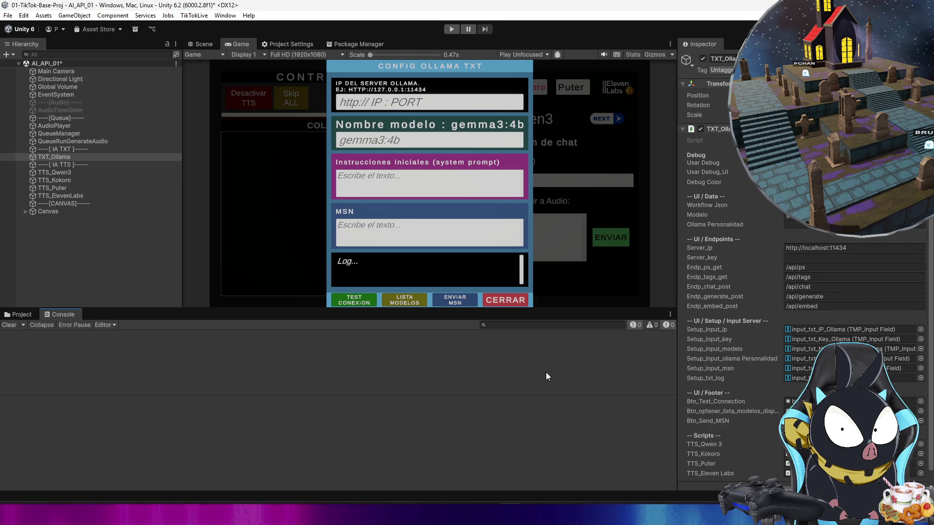
mouse_move(446, 516)
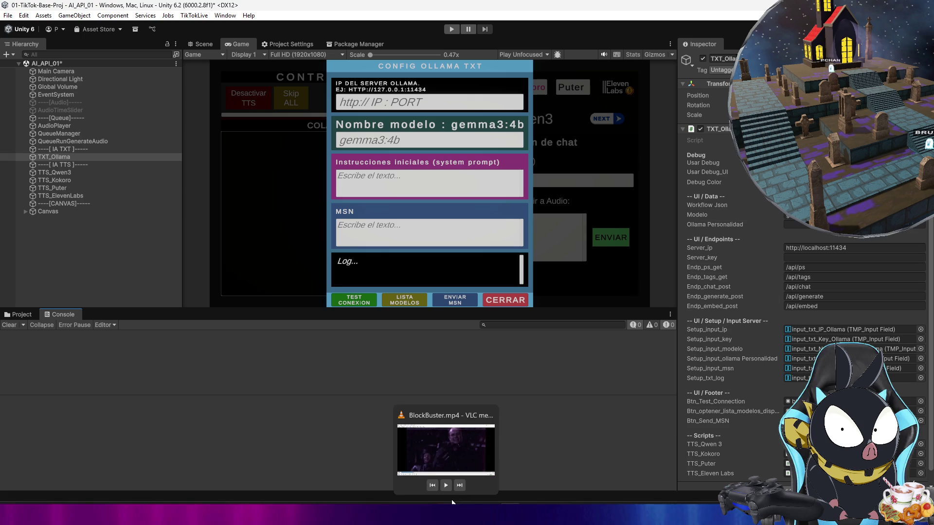
key(ctrl+s)
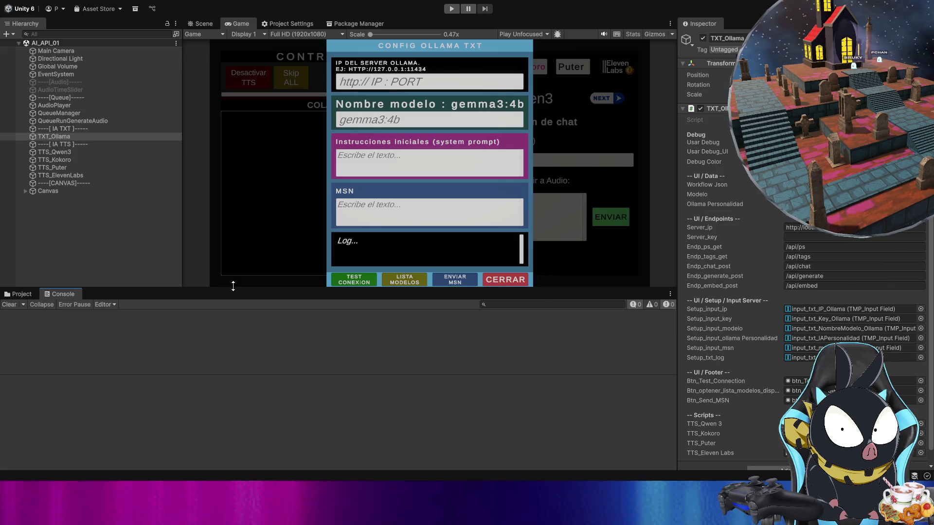
Step: Select TXT_Ollama in the Hierarchy to confirm gemma3:4b is still set, then deselect it
click(162, 265)
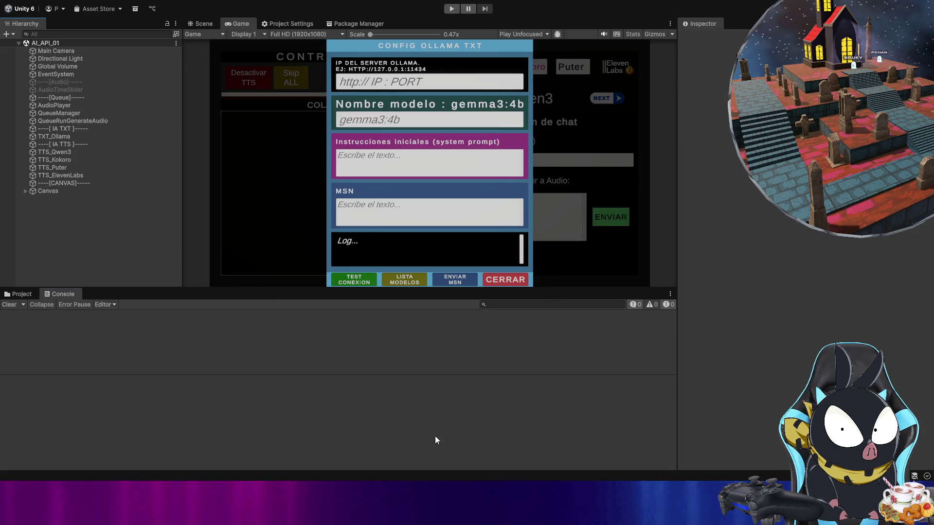
click(108, 137)
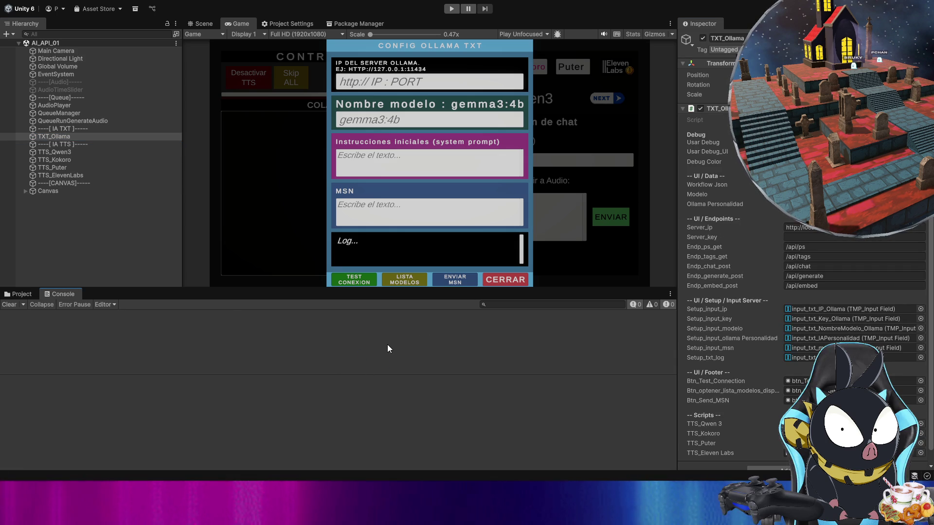
click(188, 271)
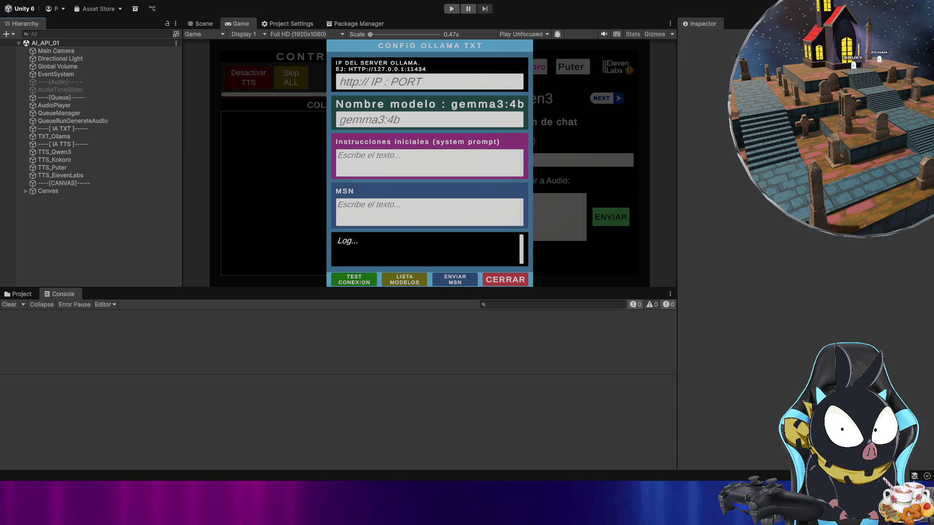